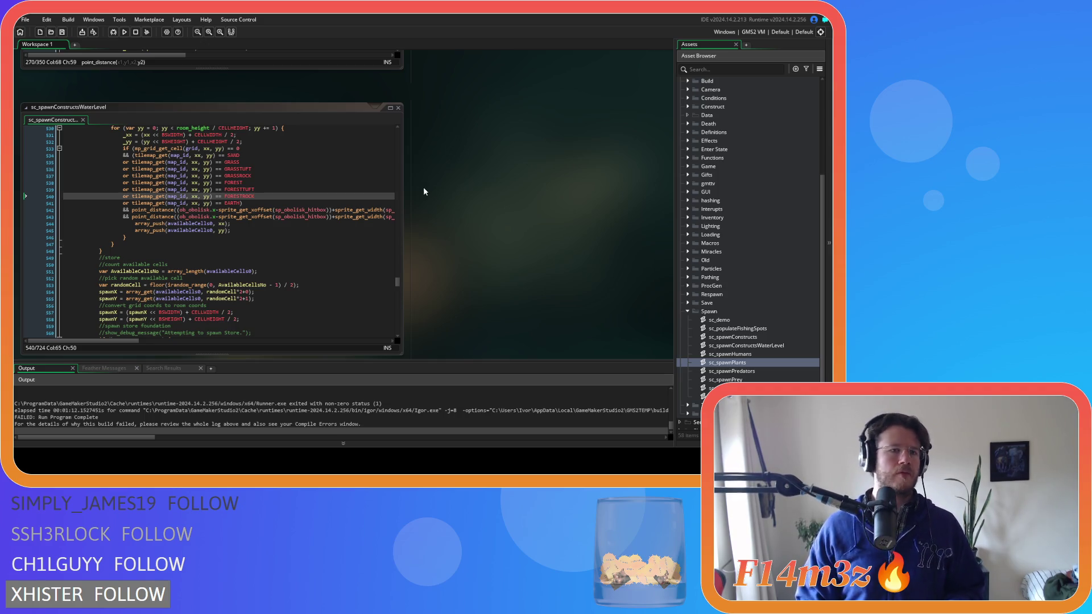
# Step: Scroll through sc_spawnConstructs to locate the //tents for-loop
pyautogui.scroll(5, 442, 214)
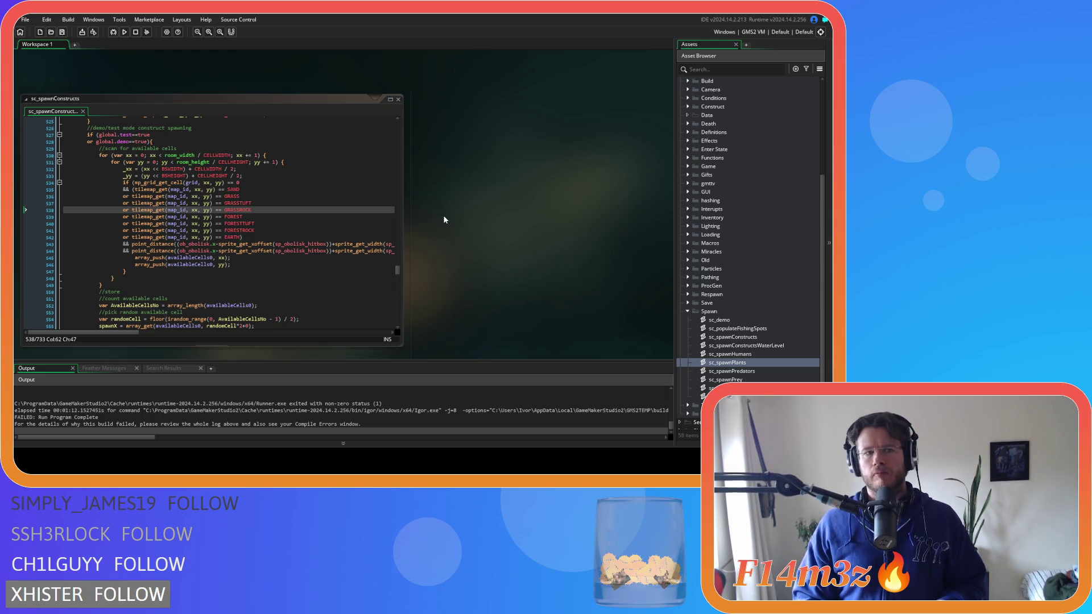
pyautogui.scroll(-10, 444, 220)
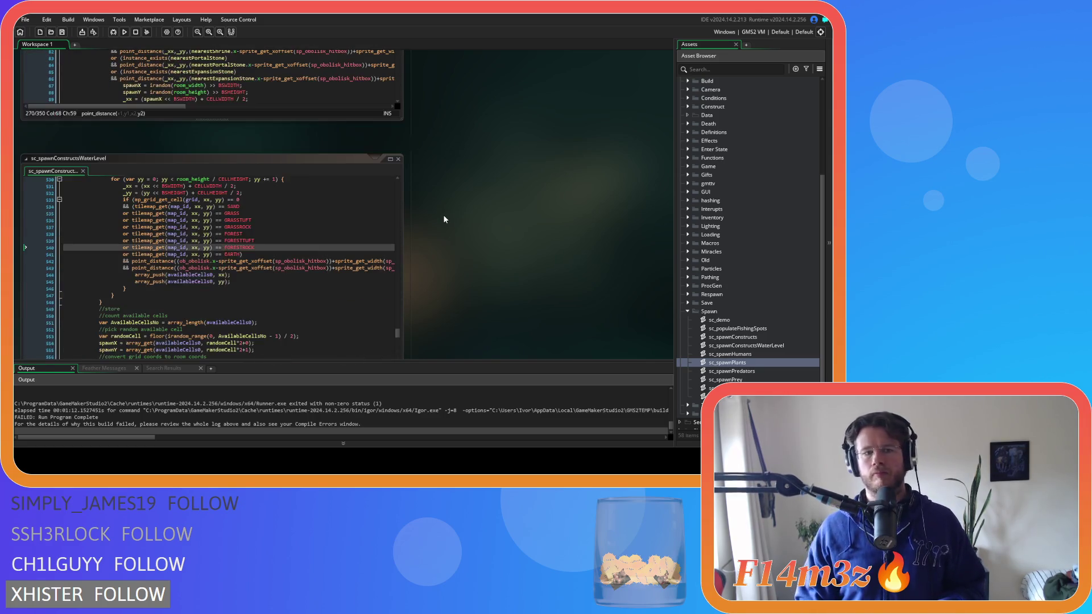
pyautogui.scroll(-3, 444, 220)
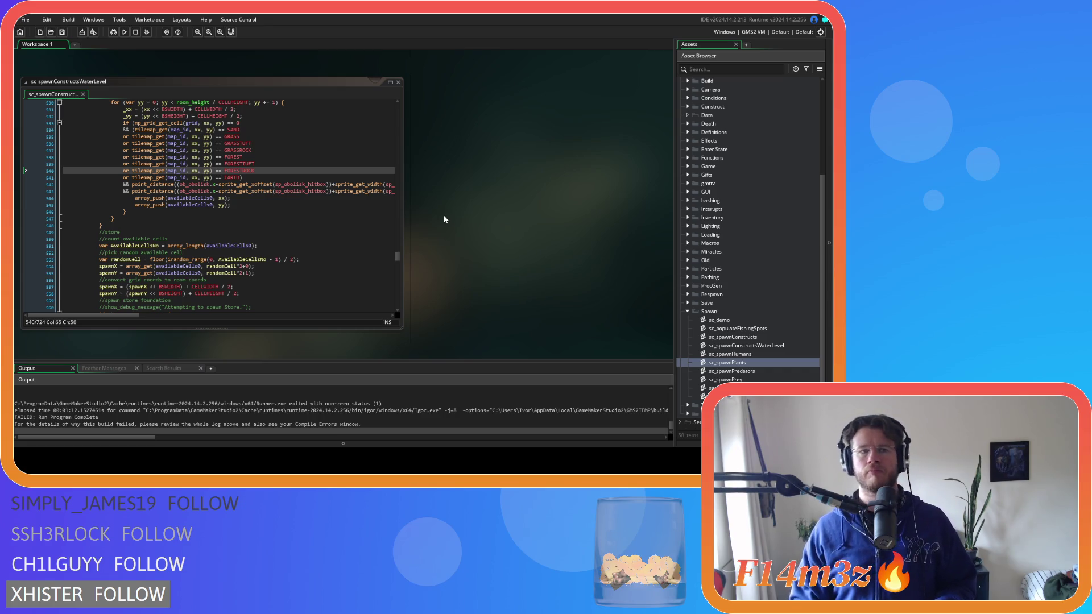
pyautogui.scroll(2, 165, 236)
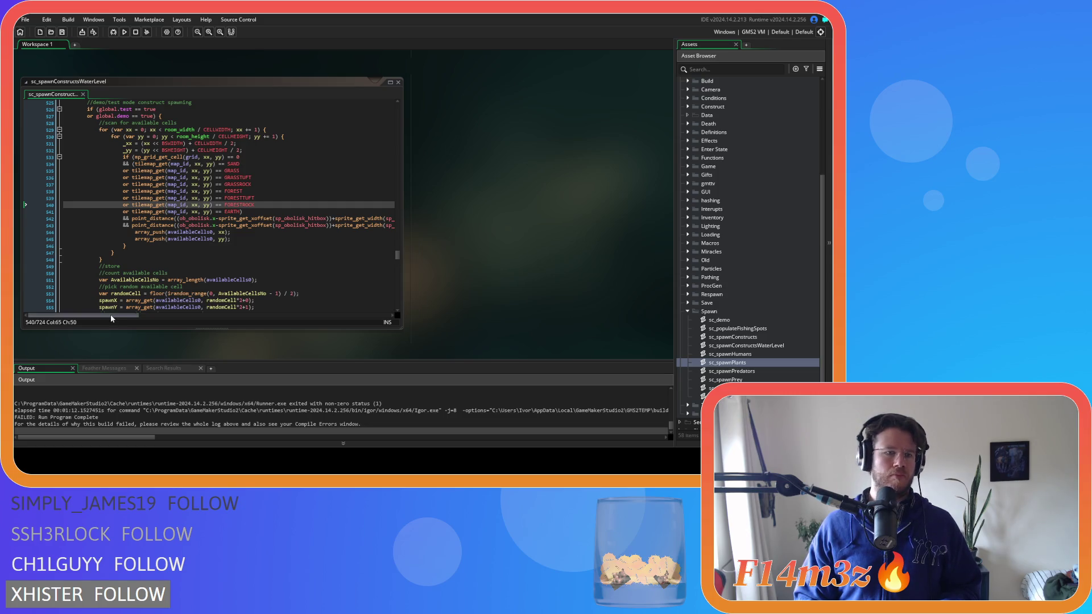
pyautogui.moveTo(110, 315)
pyautogui.mouseDown()
pyautogui.moveTo(279, 299)
pyautogui.moveTo(72, 298)
pyautogui.mouseUp()
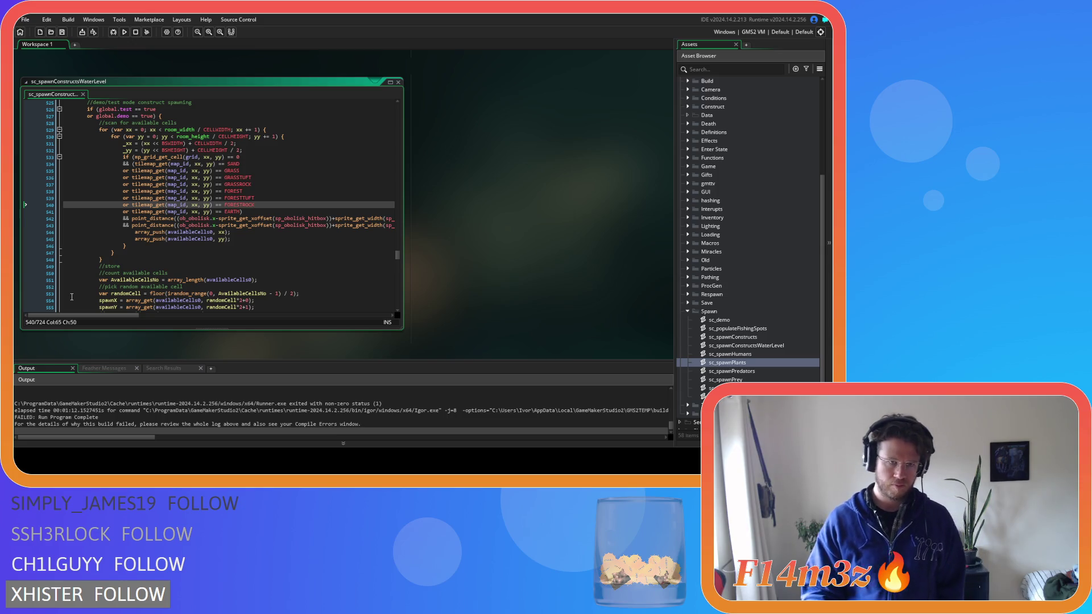
pyautogui.scroll(-3, 271, 259)
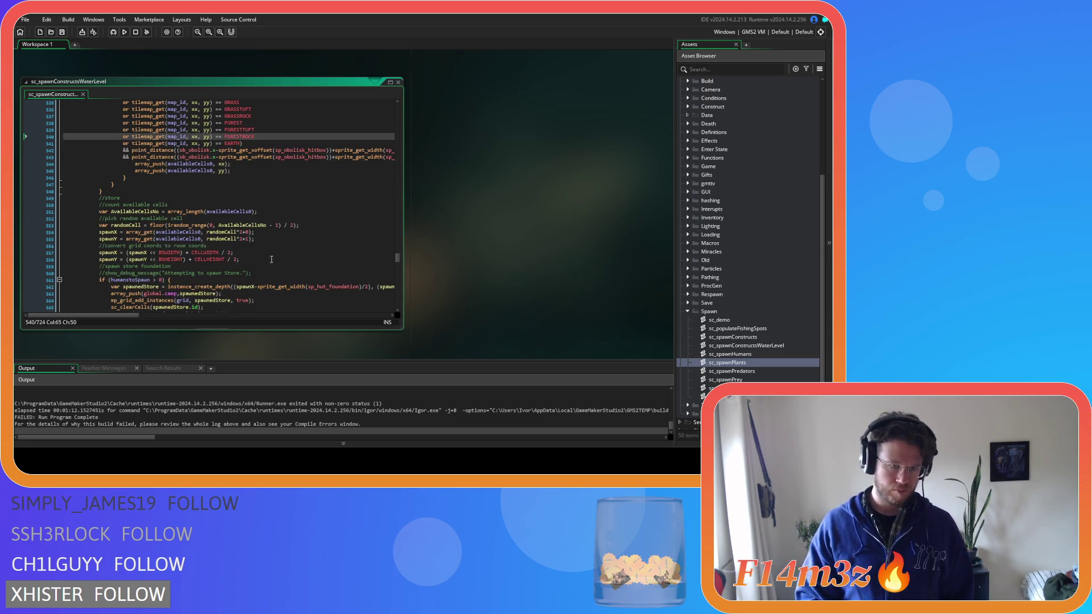
pyautogui.scroll(-6, 351, 250)
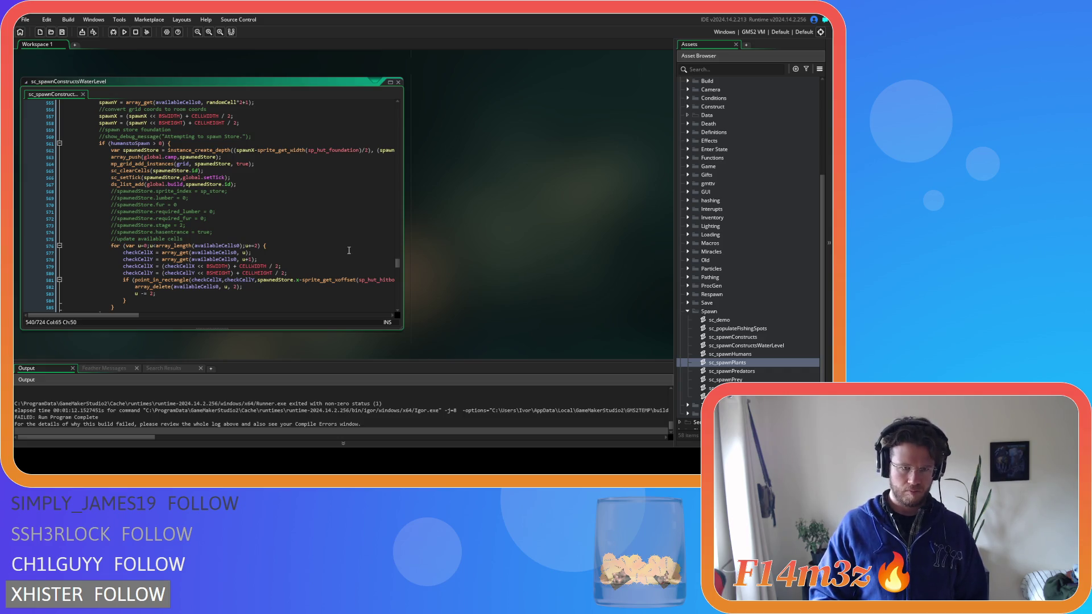
pyautogui.scroll(-18, 349, 250)
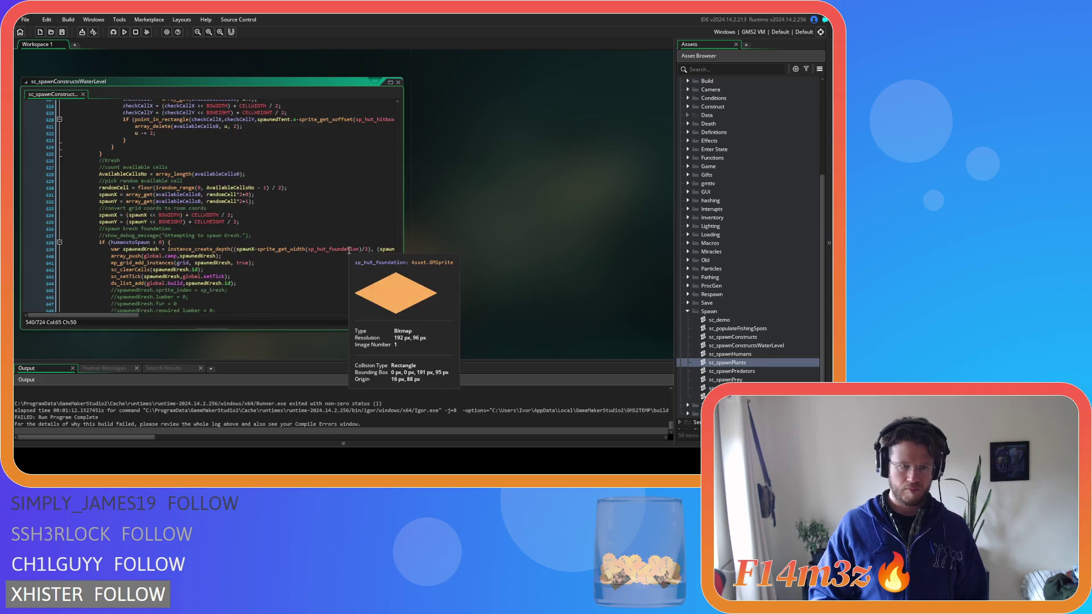
pyautogui.scroll(-16, 349, 250)
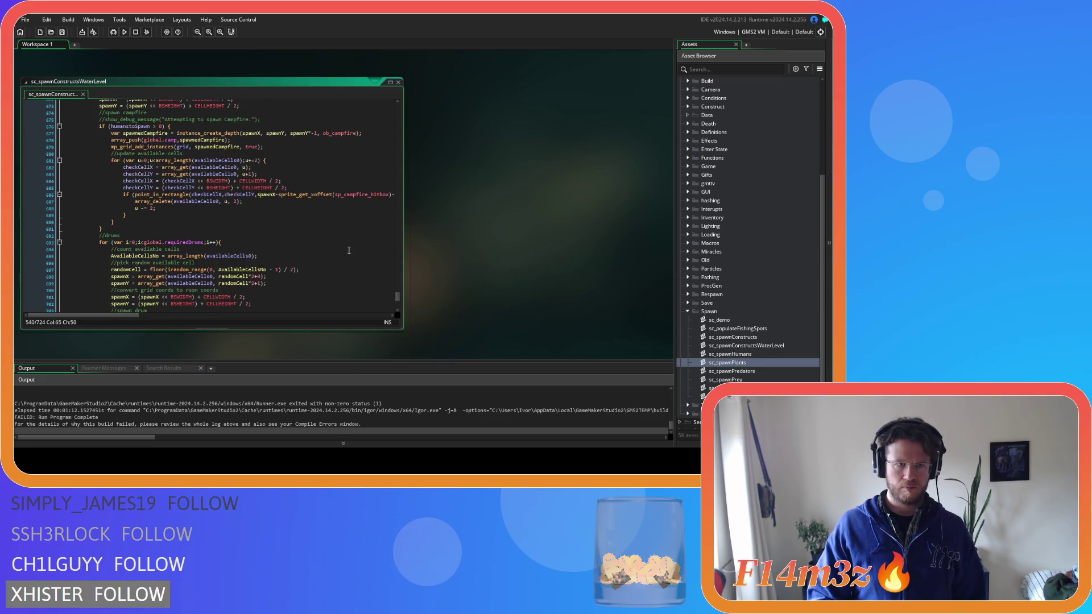
pyautogui.scroll(-7, 349, 250)
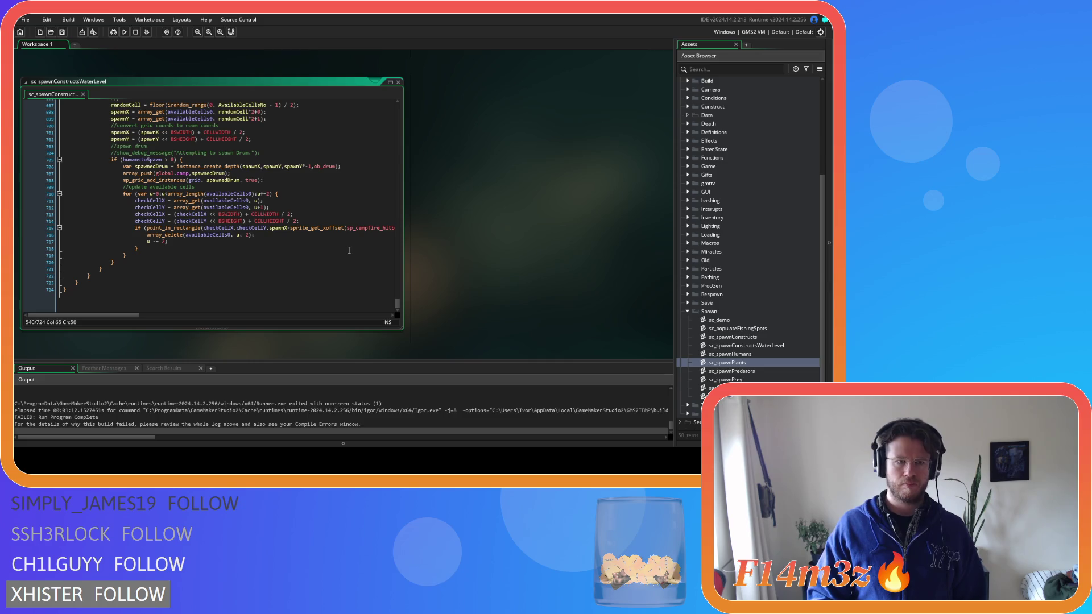
pyautogui.scroll(5, 349, 250)
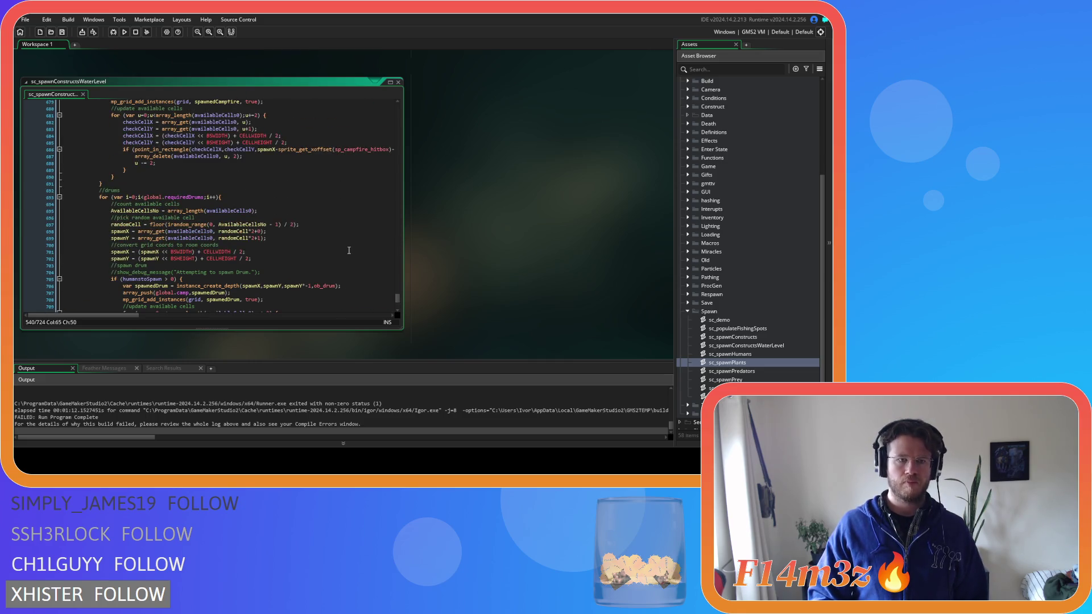
pyautogui.scroll(9, 349, 250)
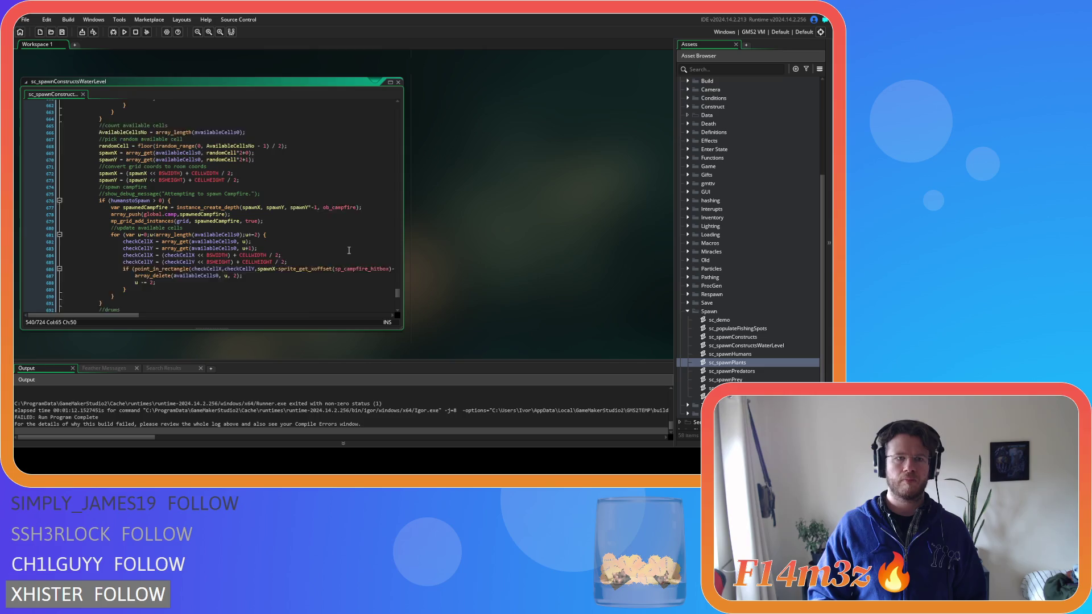
pyautogui.scroll(2, 349, 250)
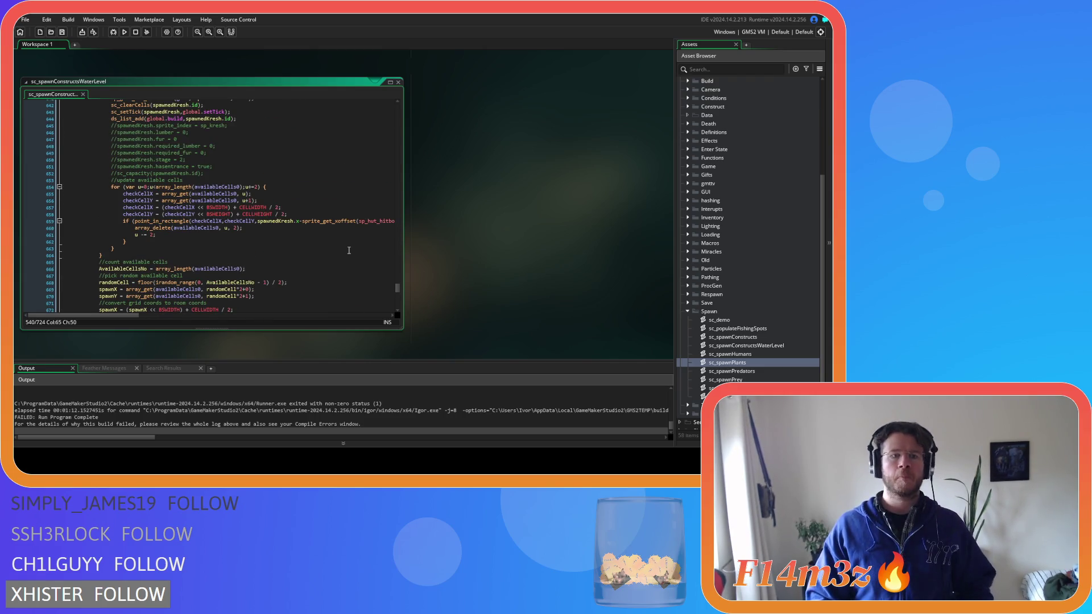
pyautogui.scroll(-4, 349, 250)
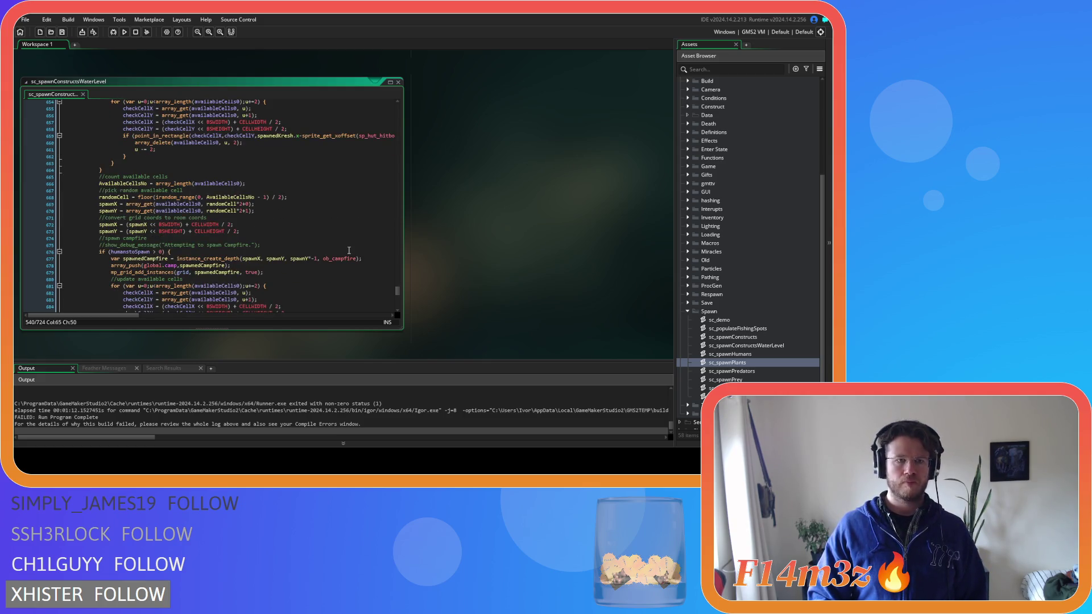
pyautogui.scroll(-3, 349, 250)
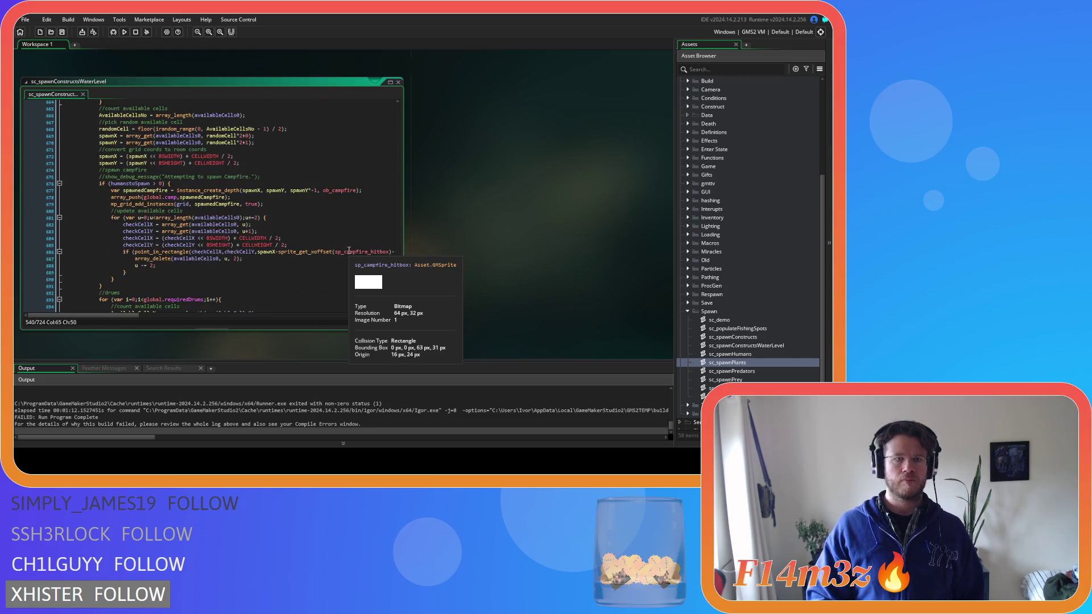
pyautogui.scroll(20, 349, 250)
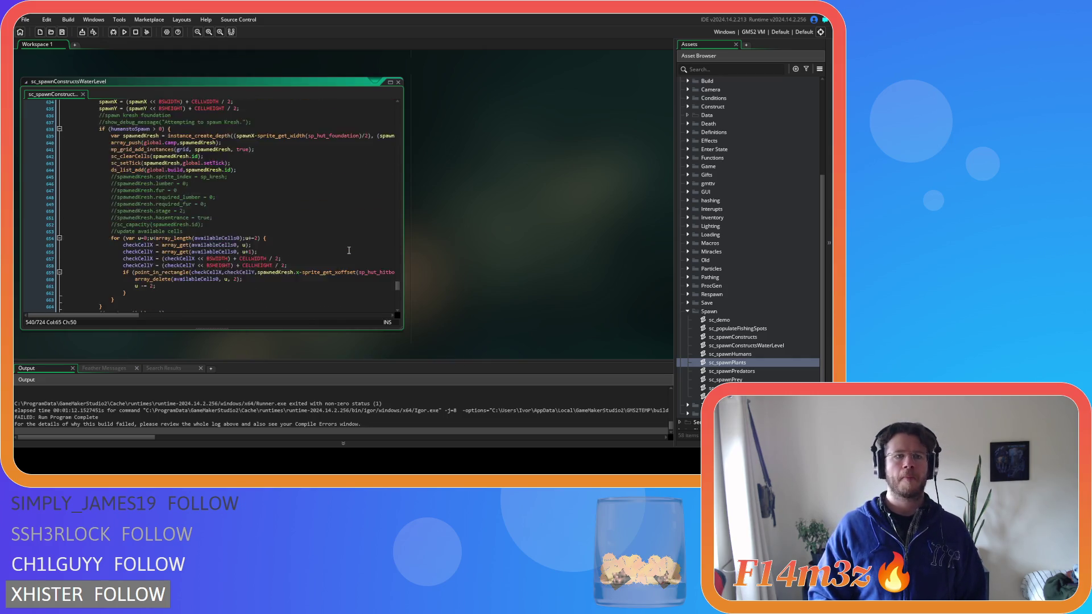
pyautogui.scroll(19, 349, 250)
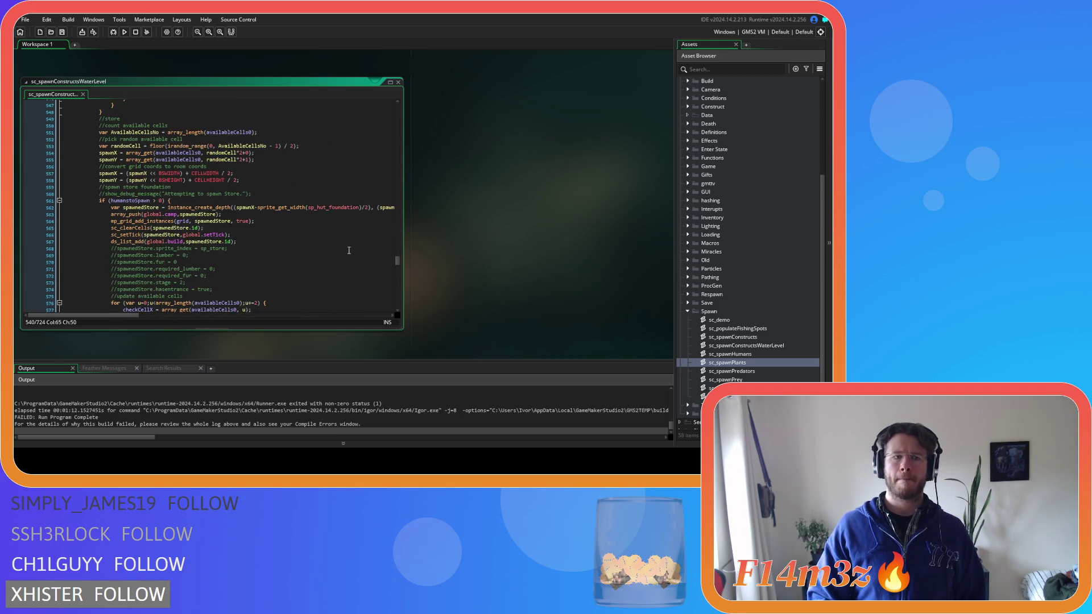
pyautogui.scroll(-3, 349, 250)
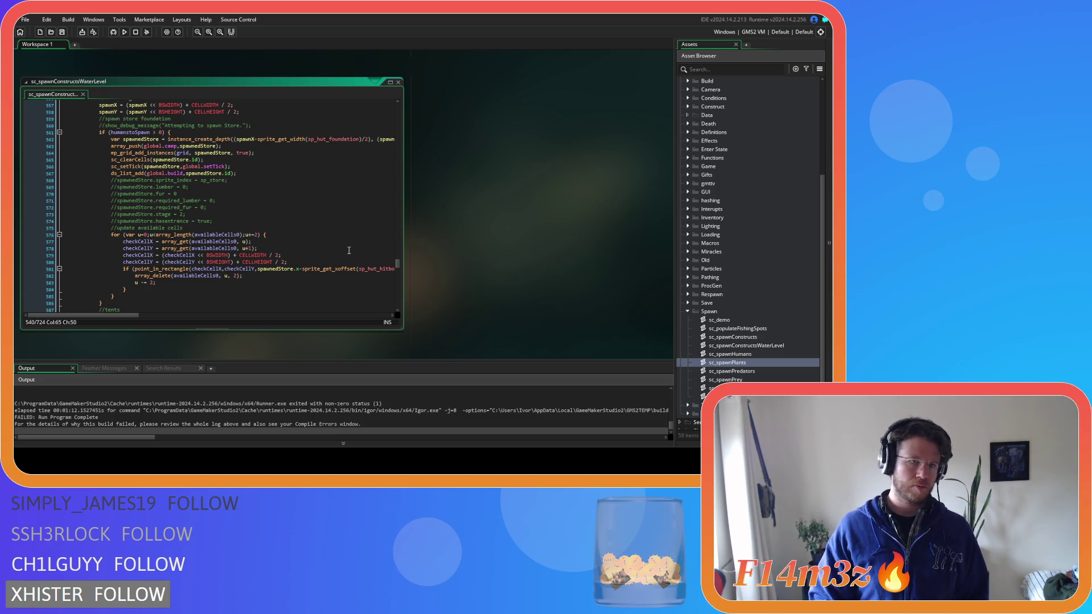
pyautogui.scroll(10, 349, 250)
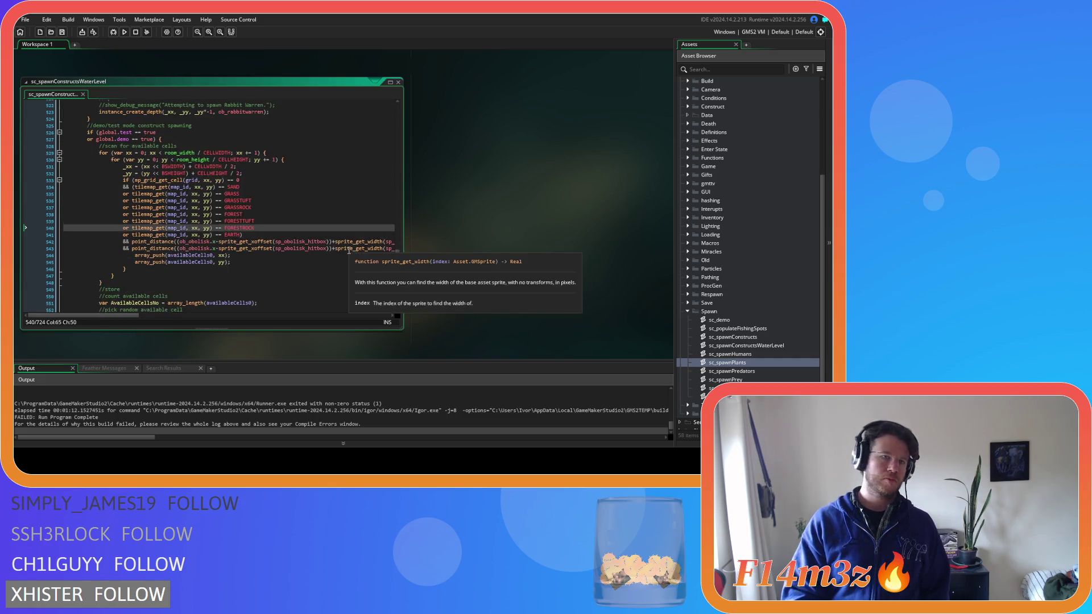
pyautogui.scroll(-7, 347, 252)
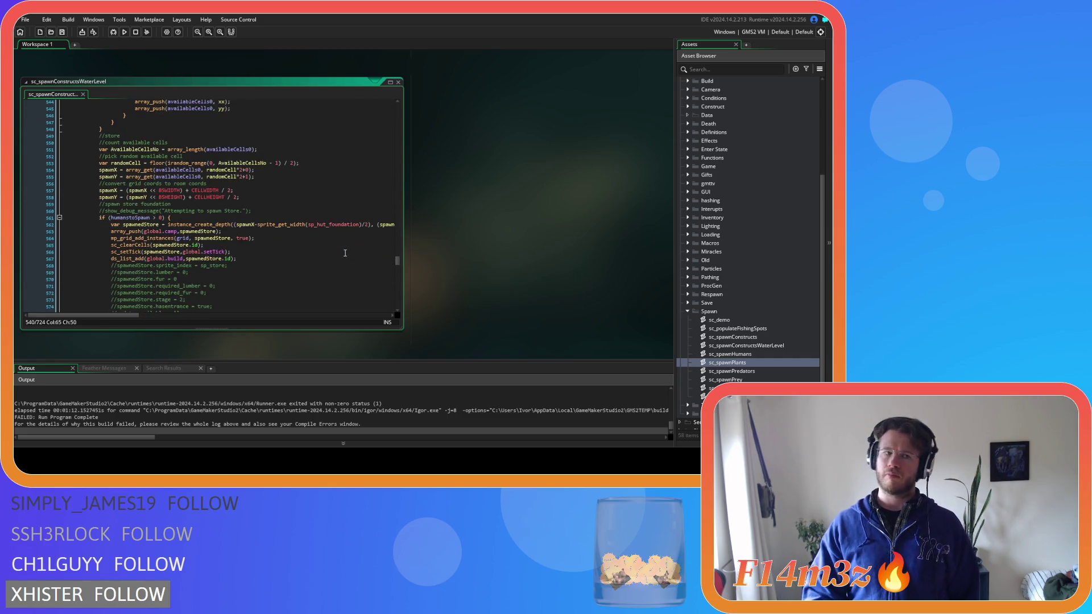
pyautogui.scroll(-1, 344, 253)
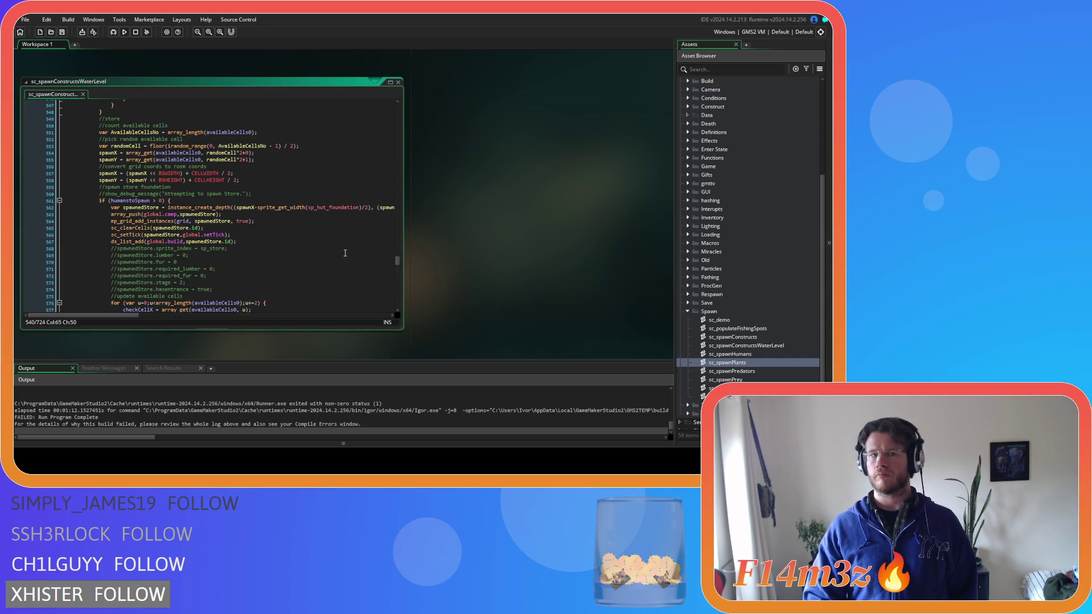
pyautogui.scroll(-5, 344, 252)
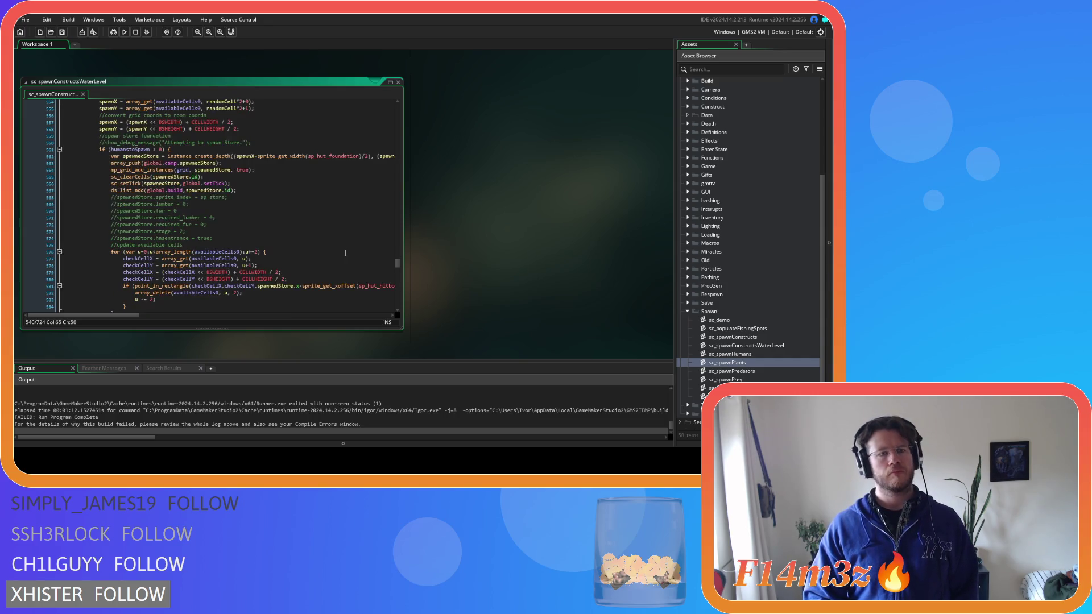
pyautogui.scroll(3, 344, 252)
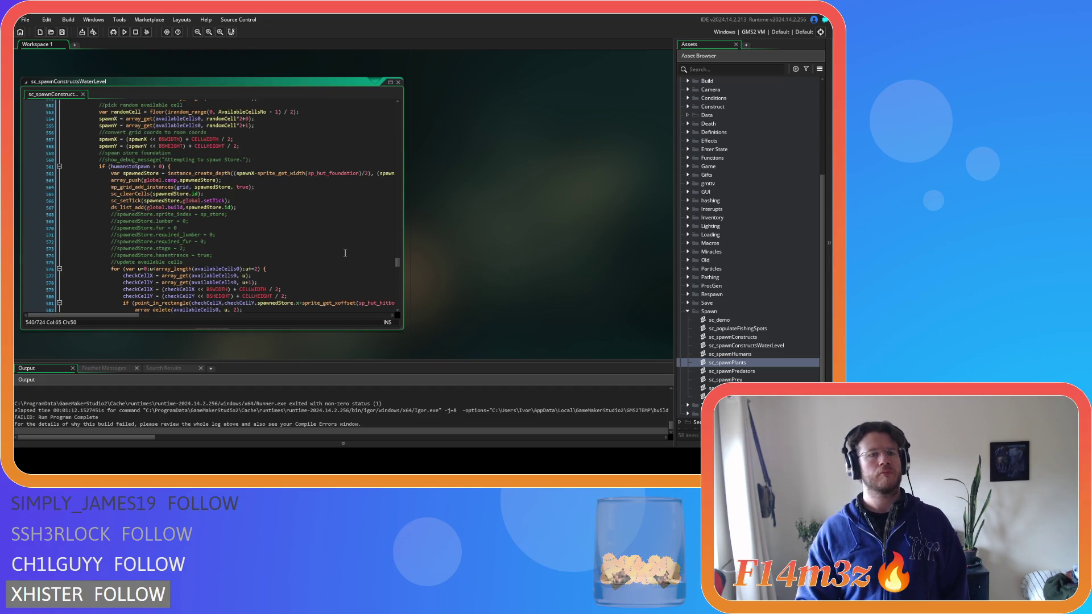
pyautogui.scroll(-9, 338, 257)
pyautogui.scroll(-1, 336, 258)
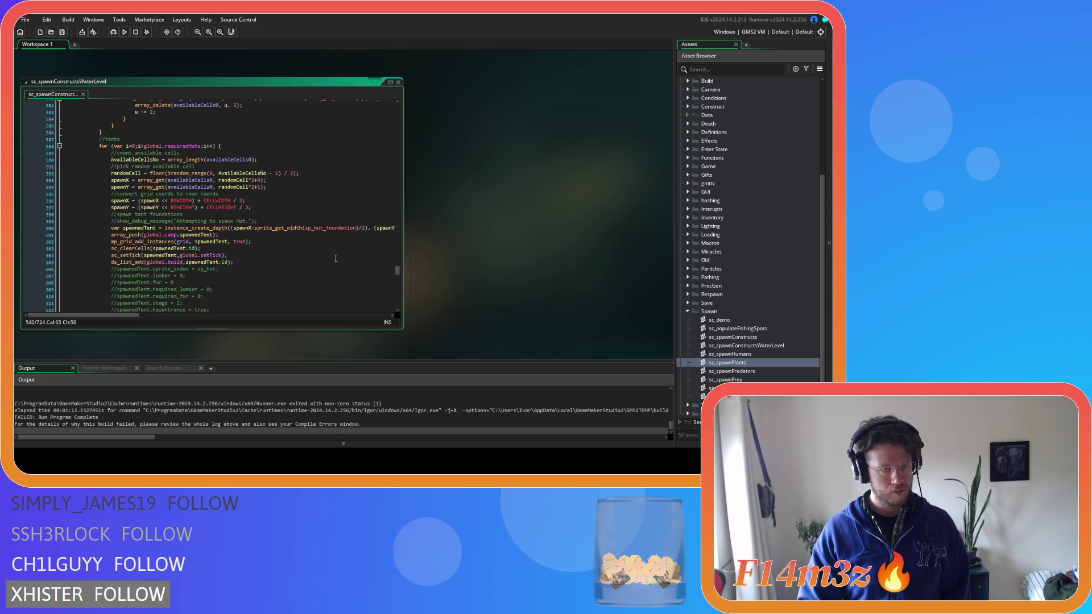
# Step: Place the caret at the end of the tents loop's available-cells count line and review the loop
pyautogui.click(232, 148)
pyautogui.press('Down')
pyautogui.press('Down')
pyautogui.press('End')
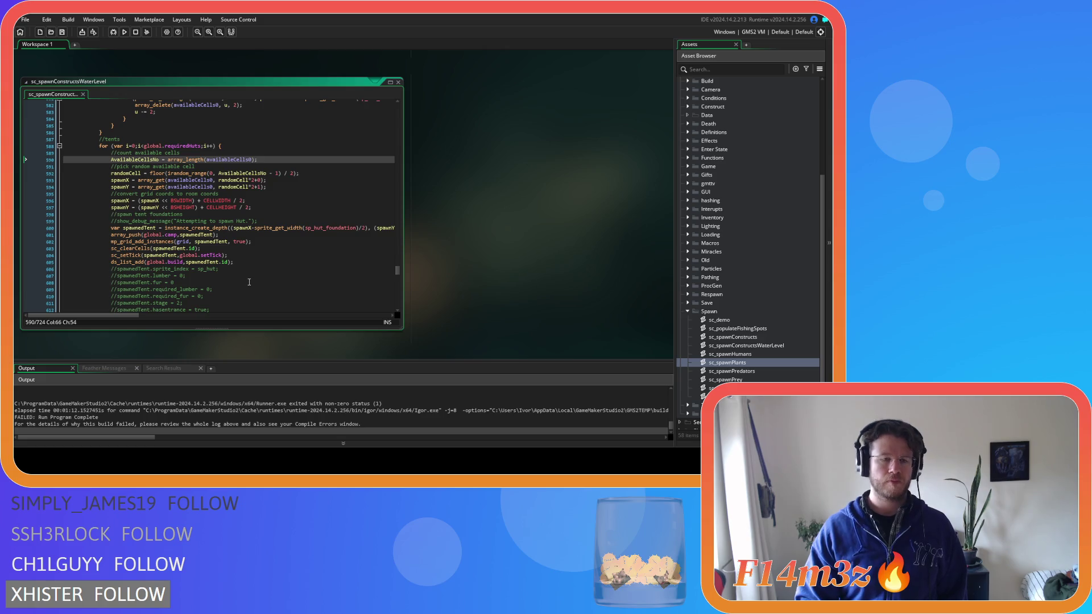
pyautogui.scroll(-4, 249, 282)
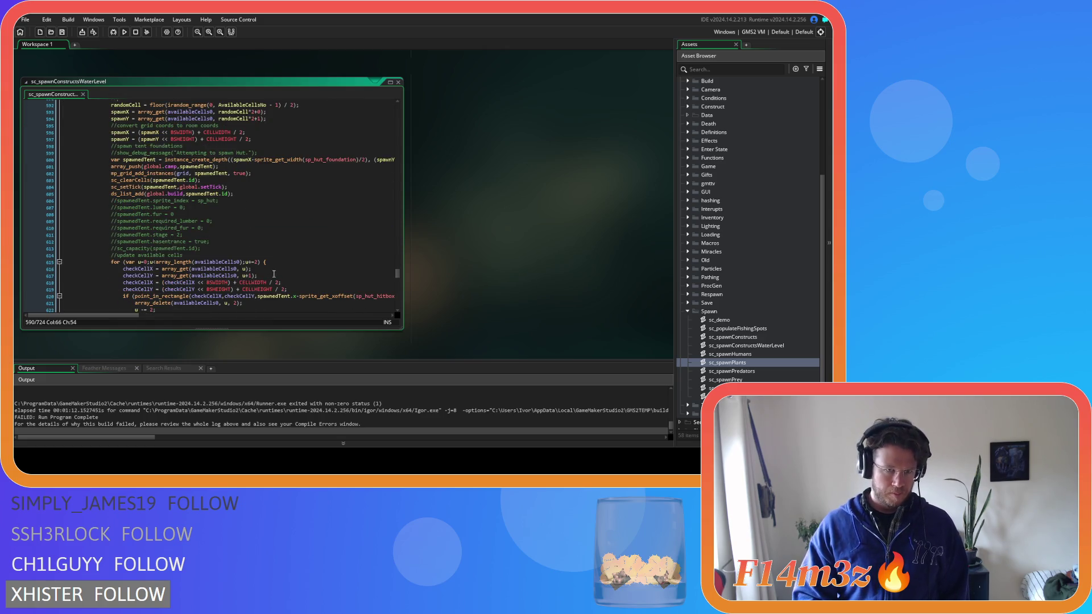
pyautogui.scroll(-2, 274, 274)
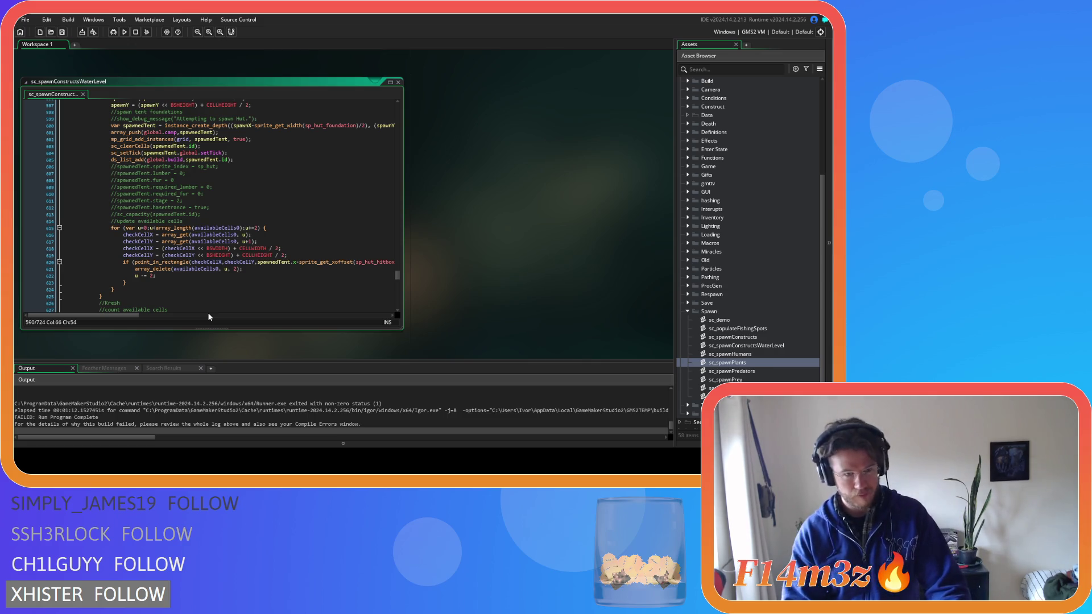
pyautogui.scroll(3, 200, 215)
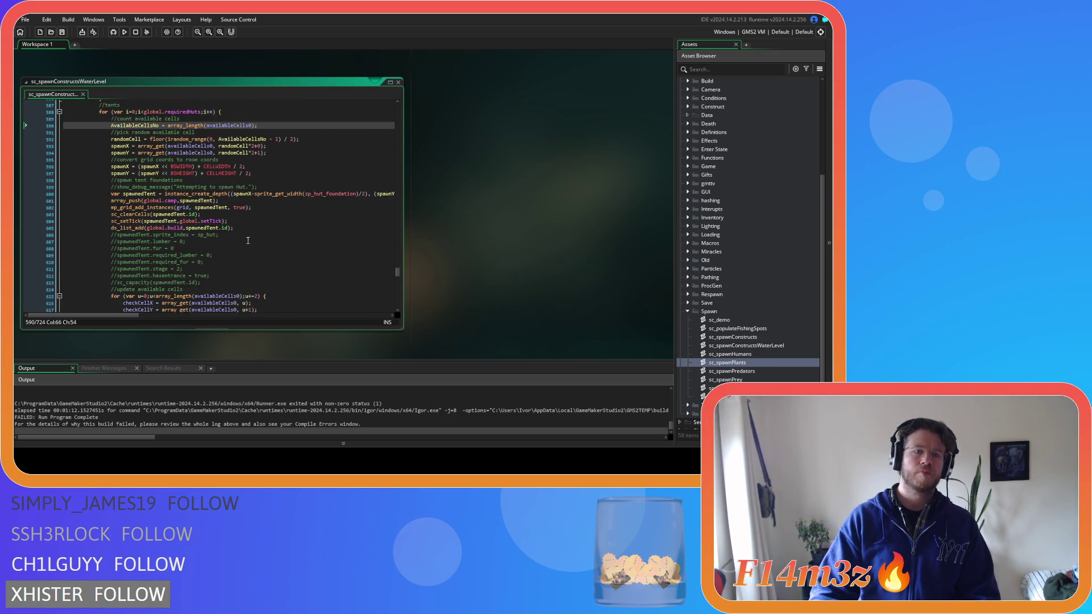
pyautogui.scroll(3, 237, 264)
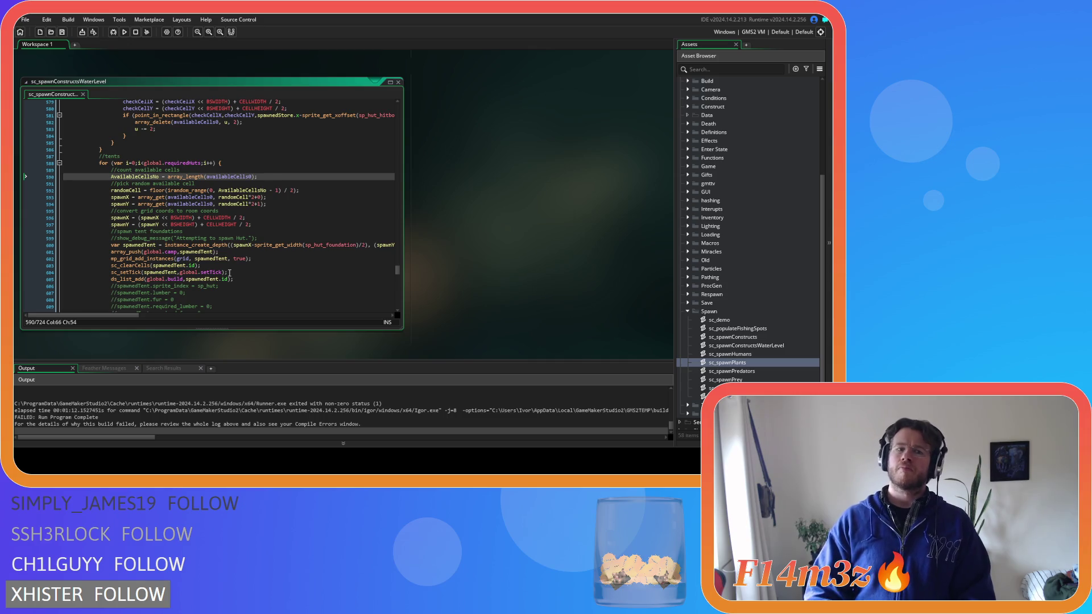
# Step: Mark the tent tick-setting line on 604, then review the rabbit warrens loop and the //store section
pyautogui.click(229, 273)
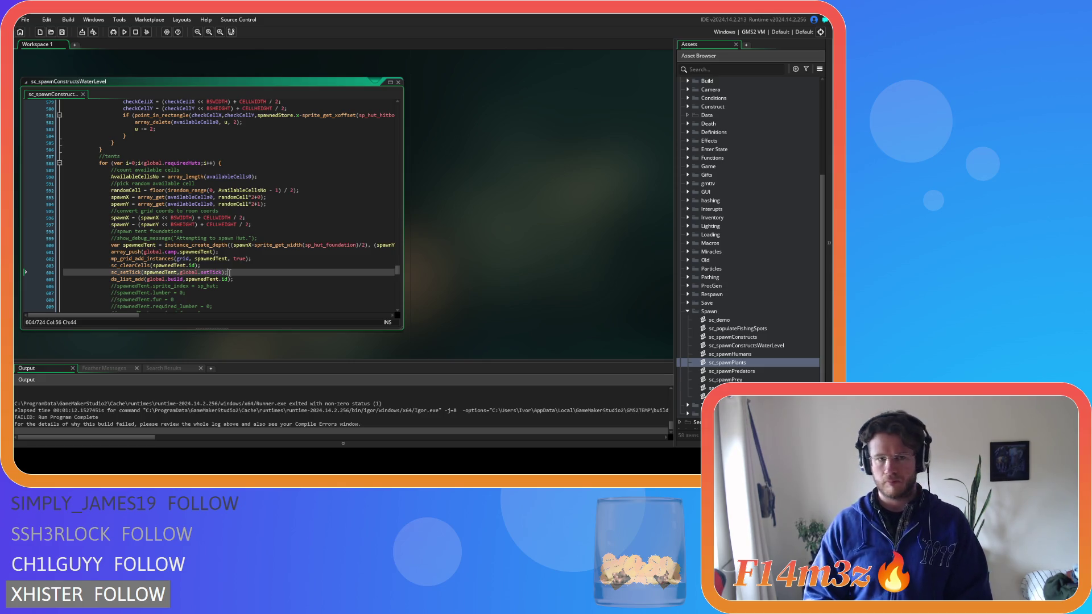
pyautogui.scroll(13, 230, 273)
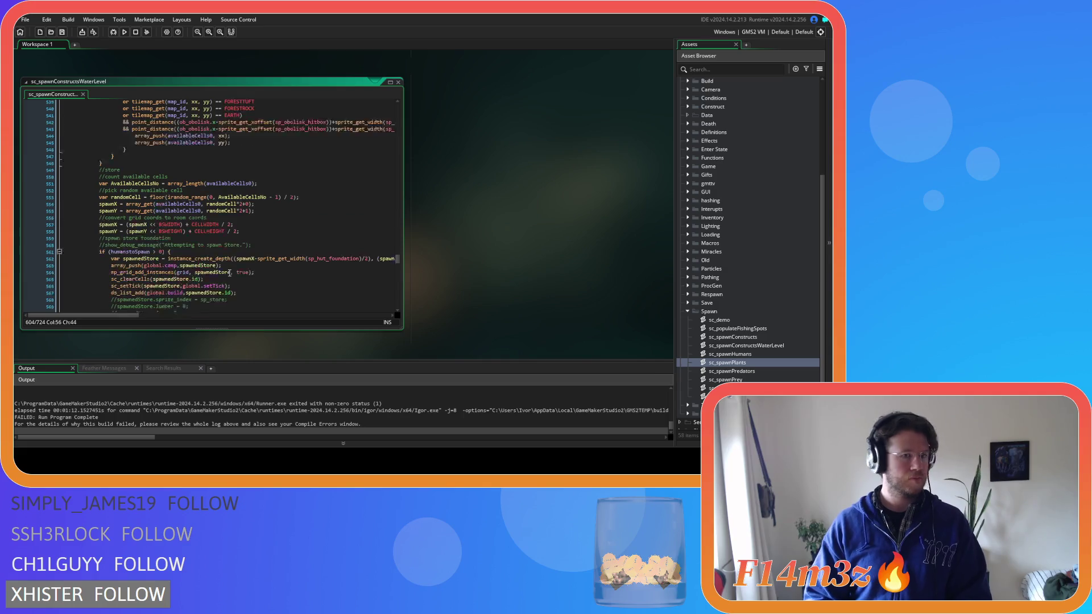
pyautogui.scroll(7, 229, 273)
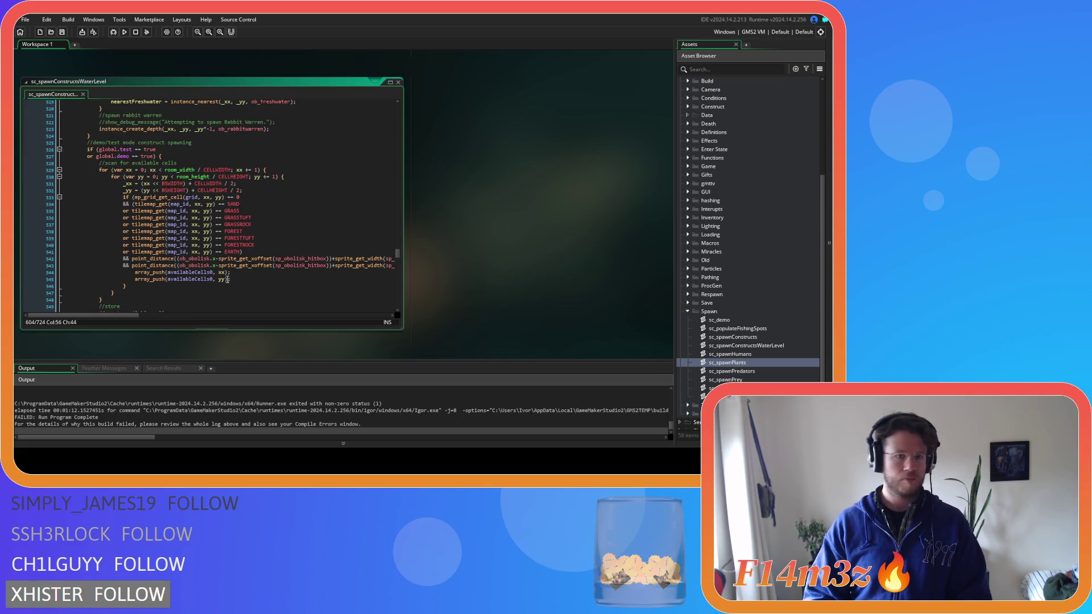
pyautogui.scroll(12, 228, 279)
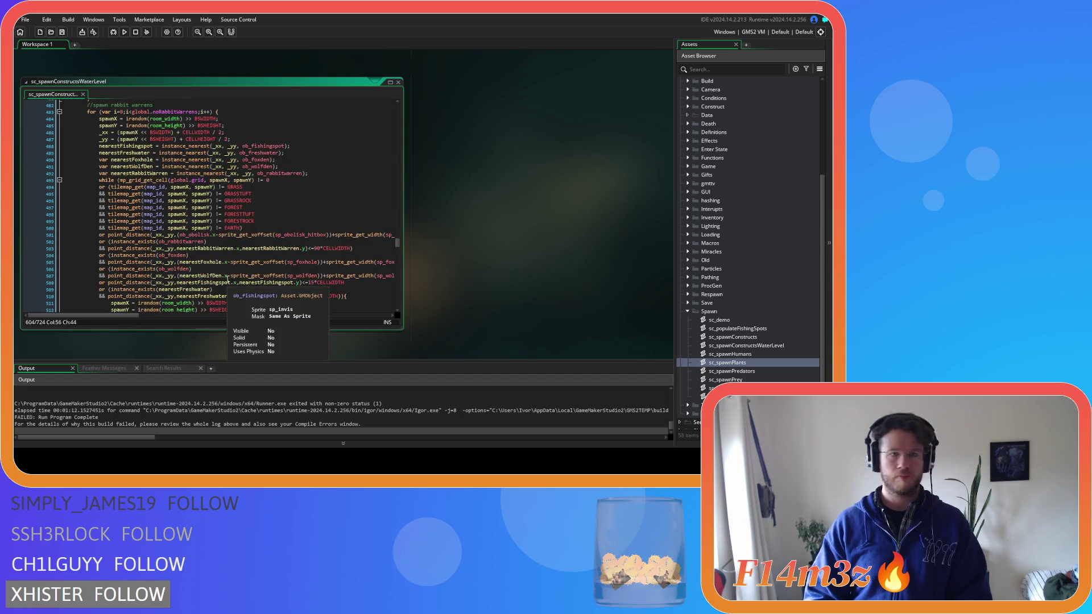
pyautogui.scroll(1, 227, 279)
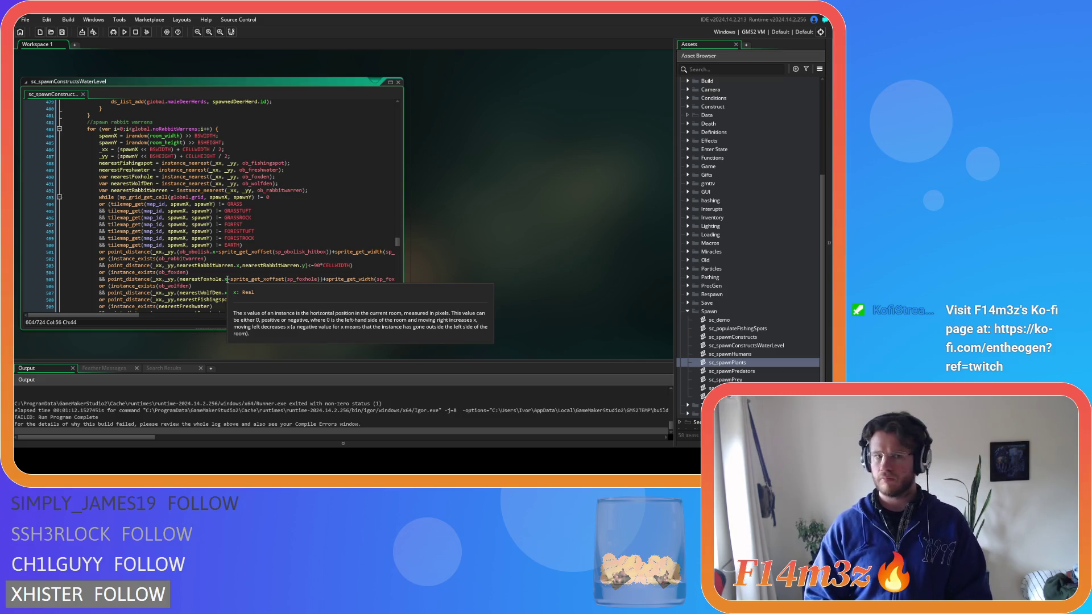
pyautogui.scroll(-13, 227, 279)
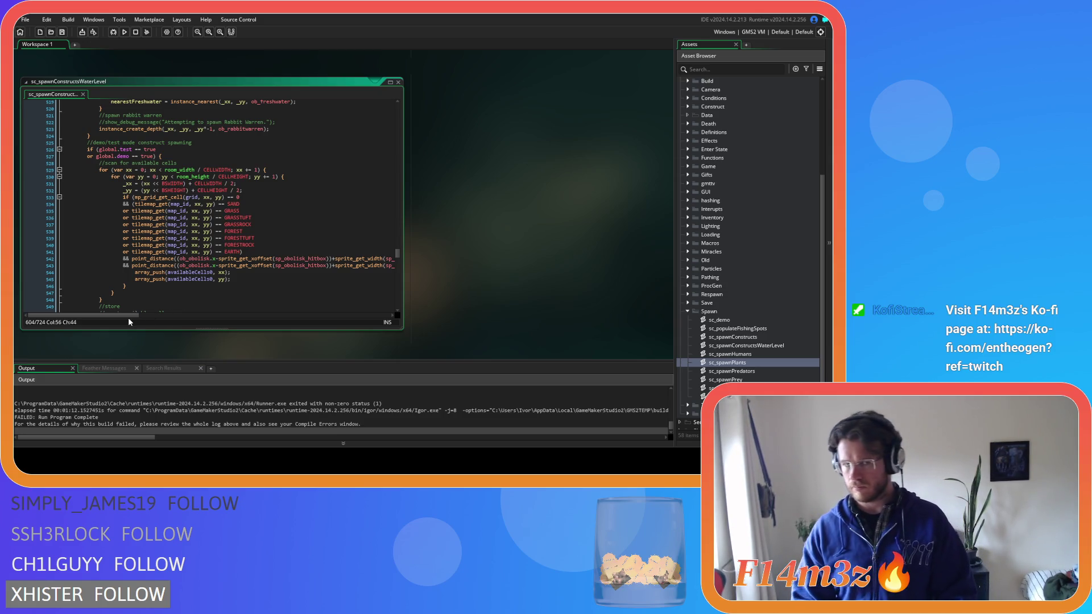
pyautogui.scroll(-3, 137, 307)
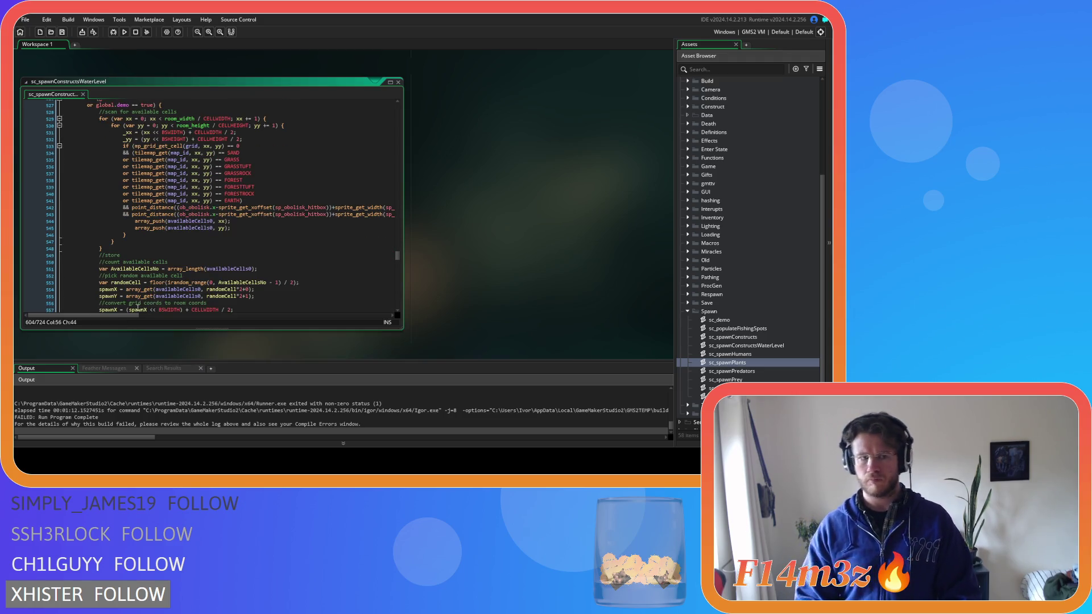
# Step: Change the obelisk distance check on line 542 from 25 to 50 cell widths
pyautogui.moveTo(137, 314)
pyautogui.mouseDown()
pyautogui.moveTo(318, 312)
pyautogui.moveTo(143, 309)
pyautogui.moveTo(272, 307)
pyautogui.mouseUp()
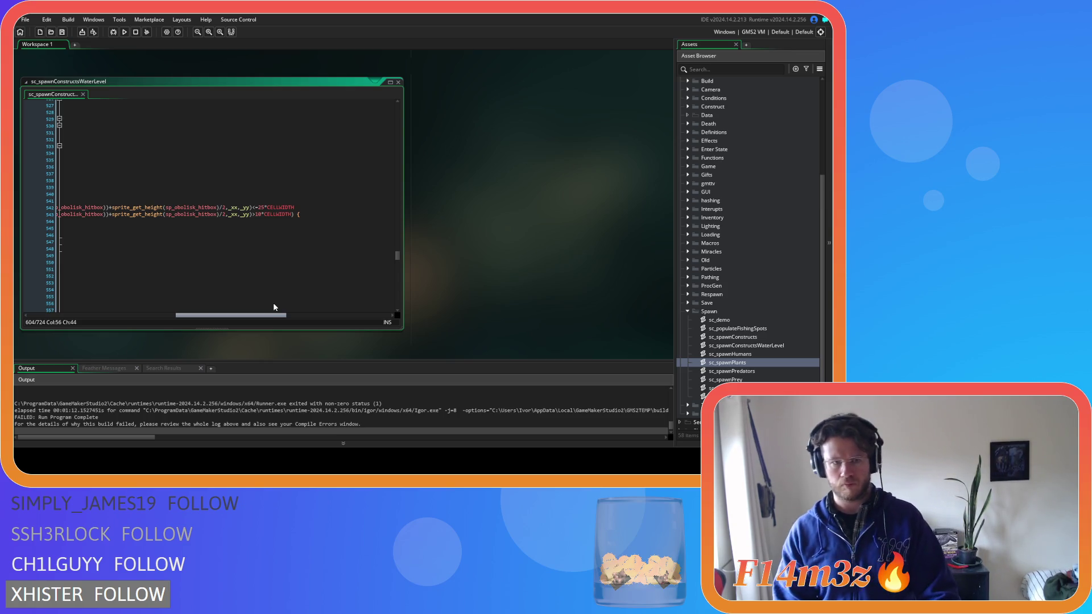
pyautogui.moveTo(273, 307); pyautogui.dragTo(119, 295)
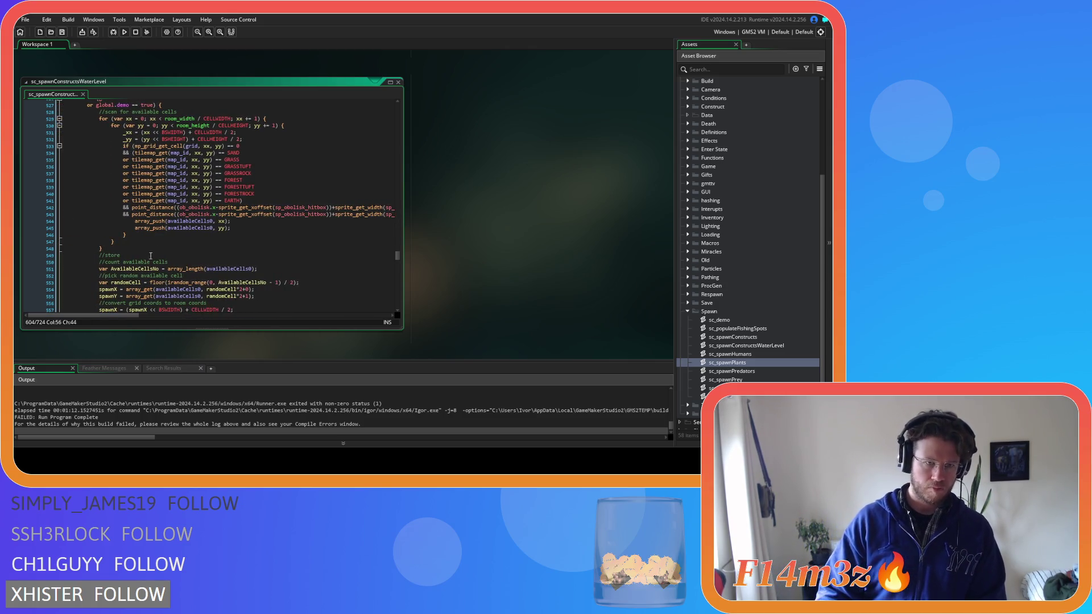
pyautogui.moveTo(127, 317); pyautogui.dragTo(275, 314)
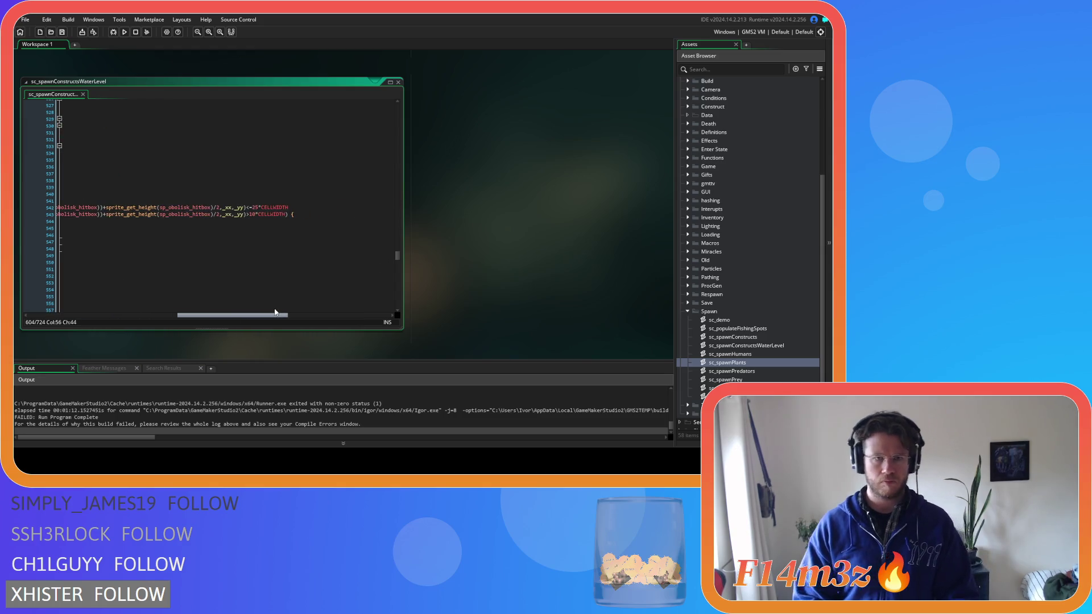
pyautogui.click(252, 207)
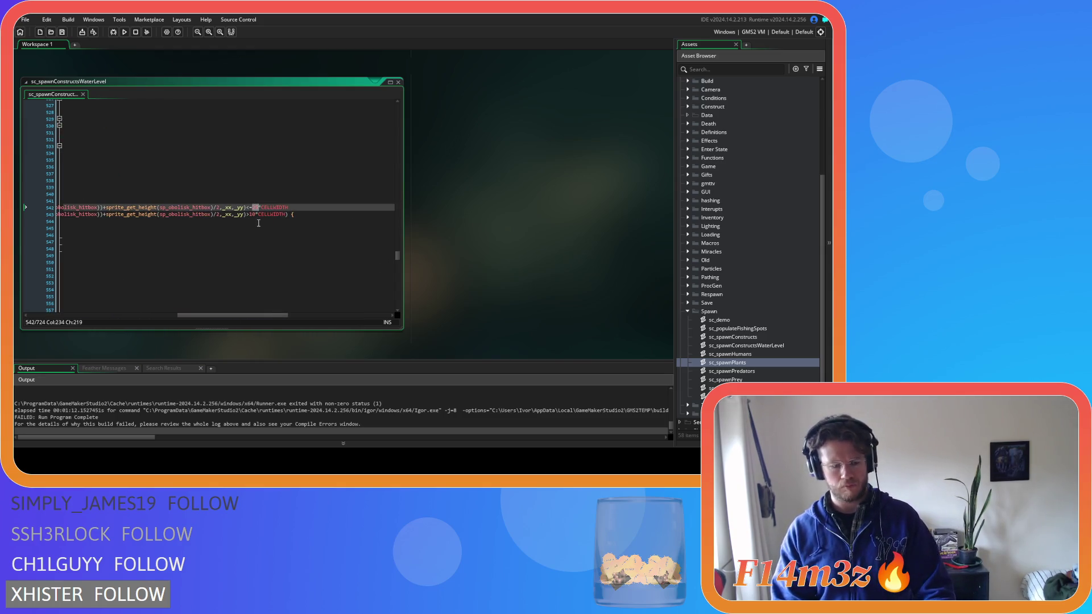
pyautogui.press('Delete')
pyautogui.press('BackSpace')
pyautogui.write('50')
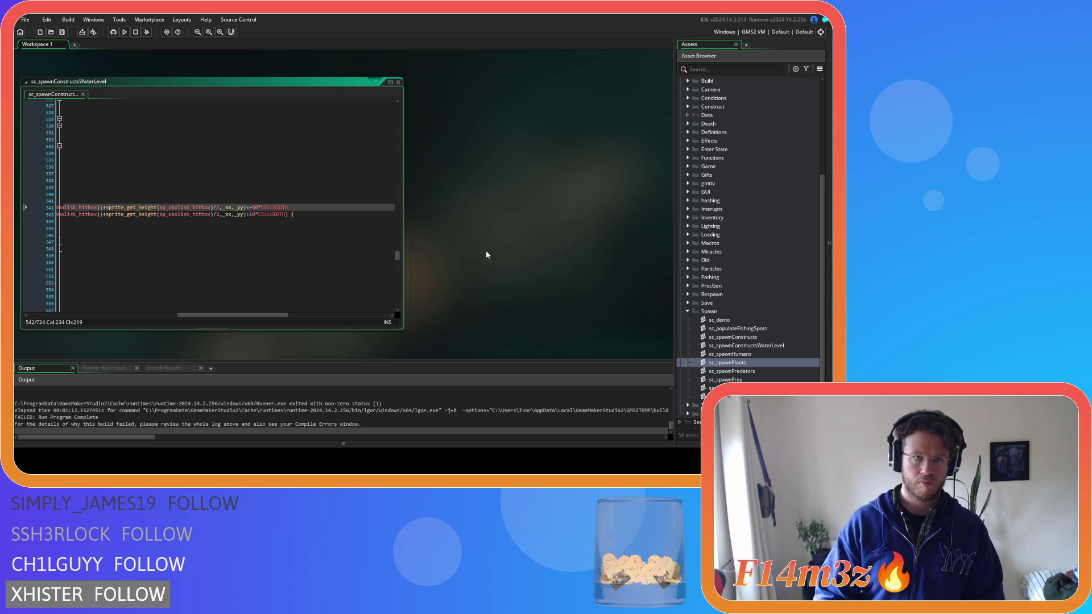
# Step: Change line 543's obelisk check to 50 cell widths too and run the build
pyautogui.scroll(-3, 500, 251)
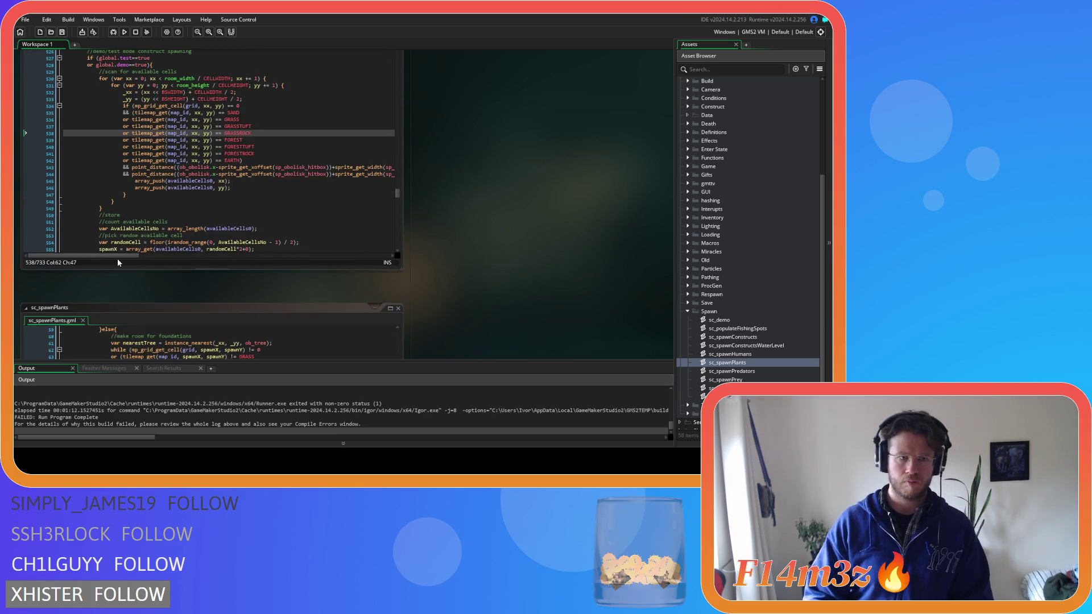
pyautogui.moveTo(118, 255); pyautogui.dragTo(256, 257)
pyautogui.click(303, 167)
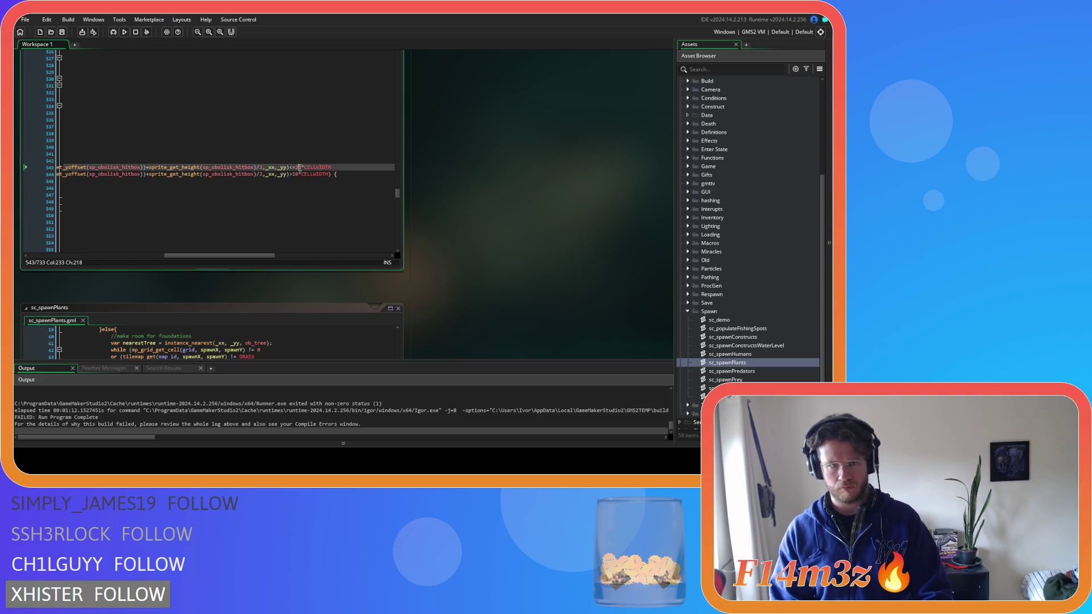
pyautogui.press('BackSpace')
pyautogui.press('BackSpace')
pyautogui.write('50')
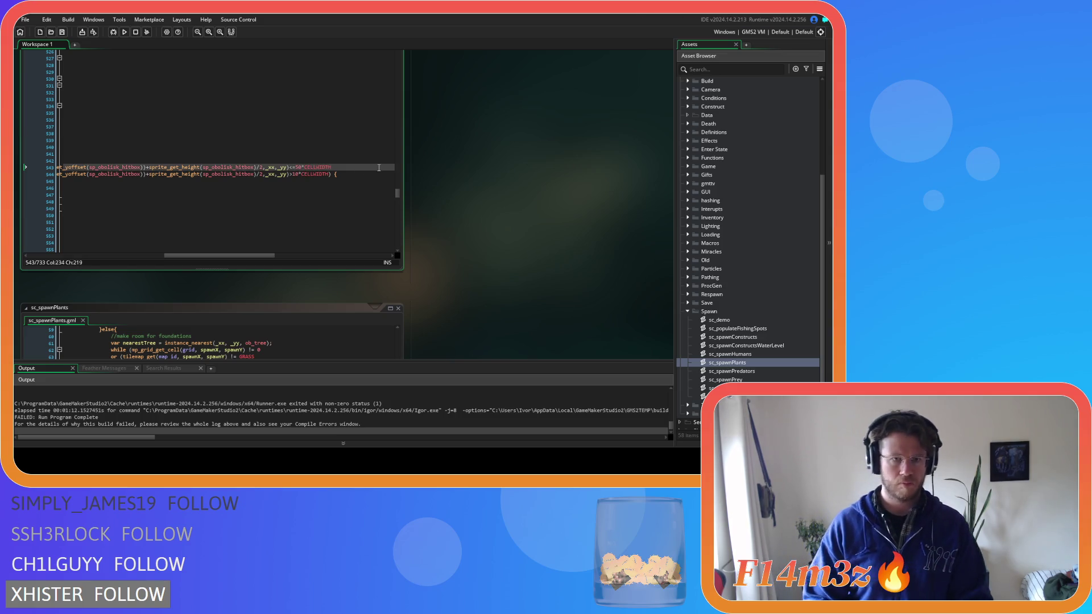
pyautogui.press('F5')
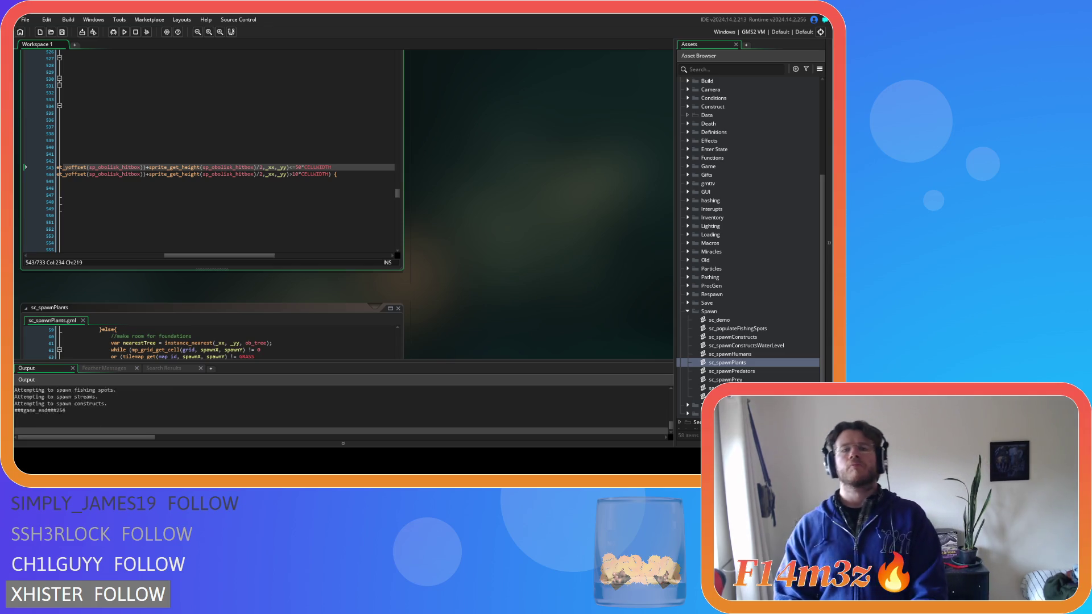
# Step: Build and run the game again with F5 from the Output panel
pyautogui.click(473, 184)
pyautogui.press('F5')
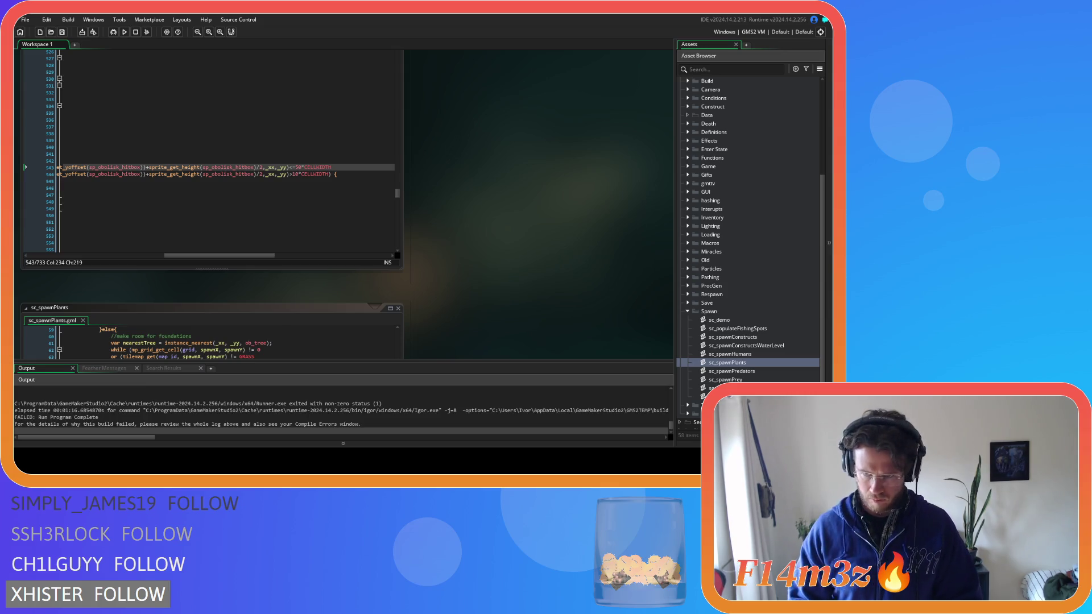
# Step: Open sc_spawnPredators and inspect the tile check around line 148
pyautogui.doubleClick(731, 371)
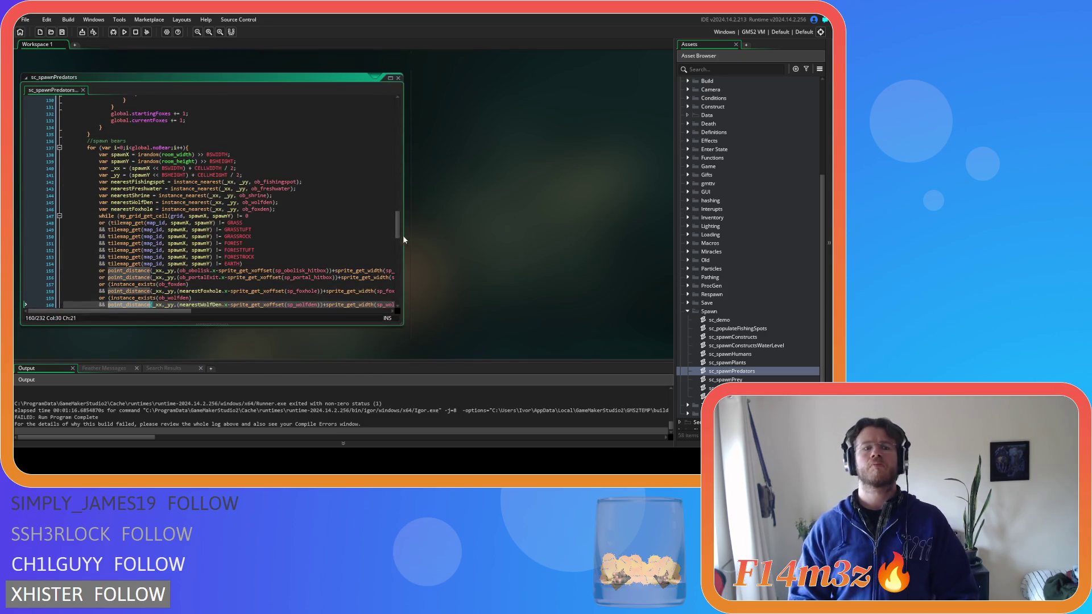
pyautogui.click(299, 223)
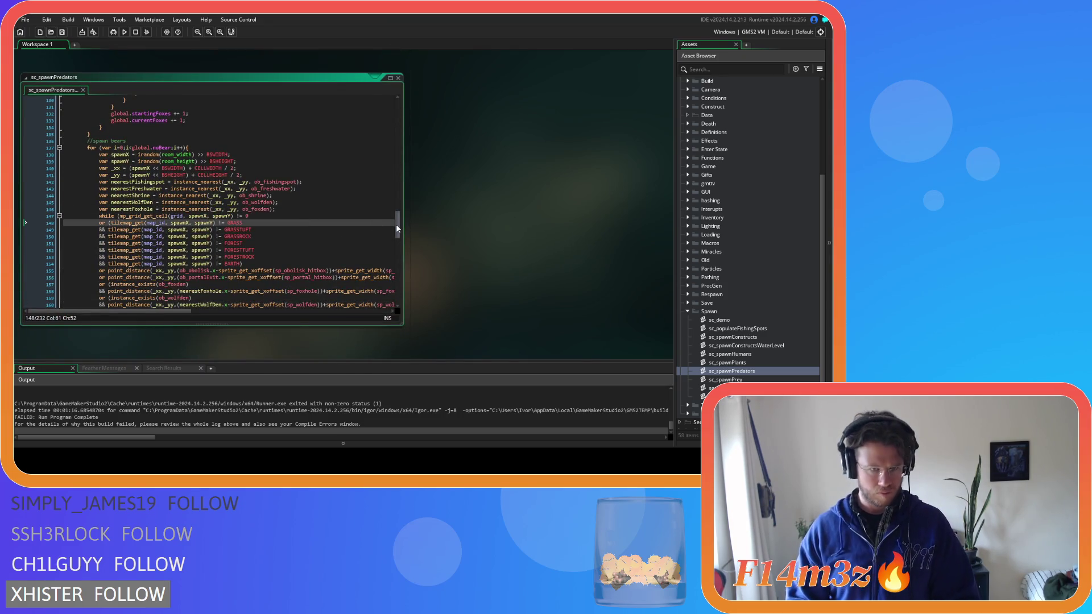
pyautogui.moveTo(397, 226); pyautogui.dragTo(397, 237)
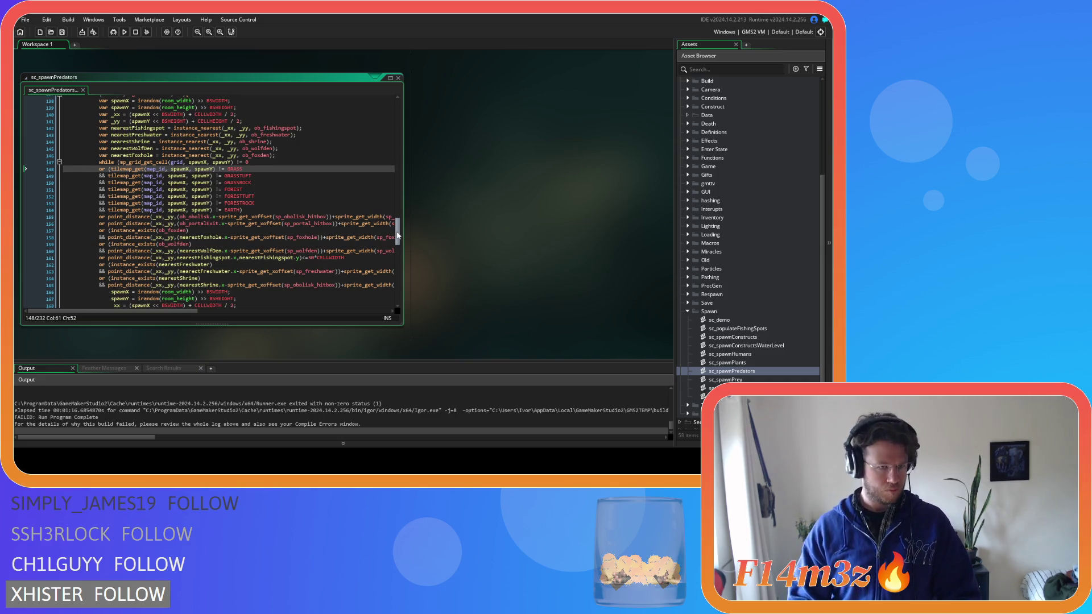
pyautogui.moveTo(397, 237)
pyautogui.mouseDown()
pyautogui.moveTo(398, 258)
pyautogui.moveTo(396, 232)
pyautogui.mouseUp()
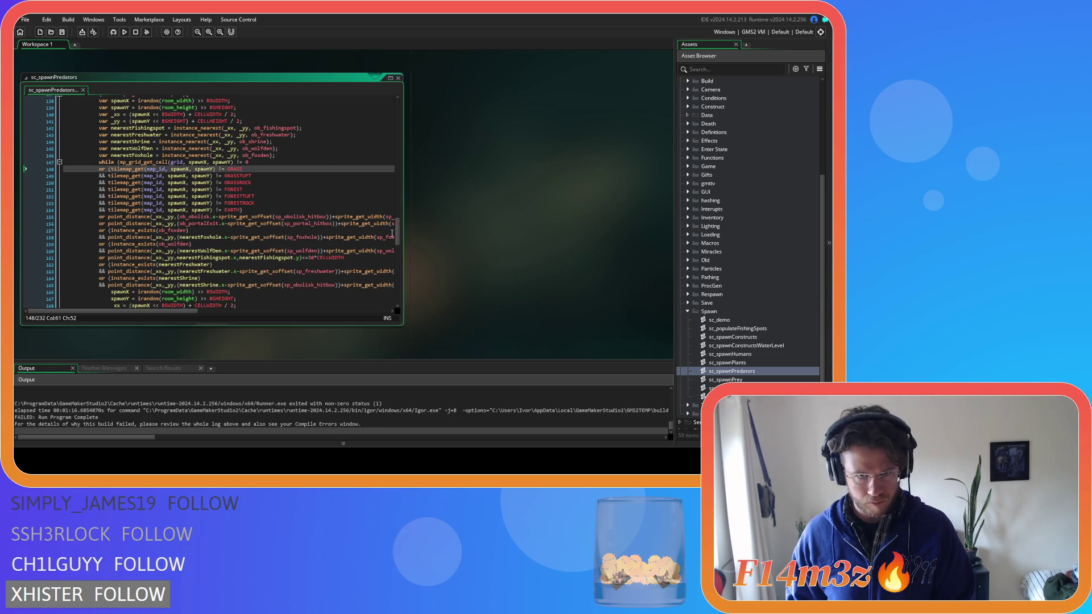
pyautogui.moveTo(397, 231)
pyautogui.mouseDown()
pyautogui.moveTo(390, 100)
pyautogui.moveTo(397, 238)
pyautogui.mouseUp()
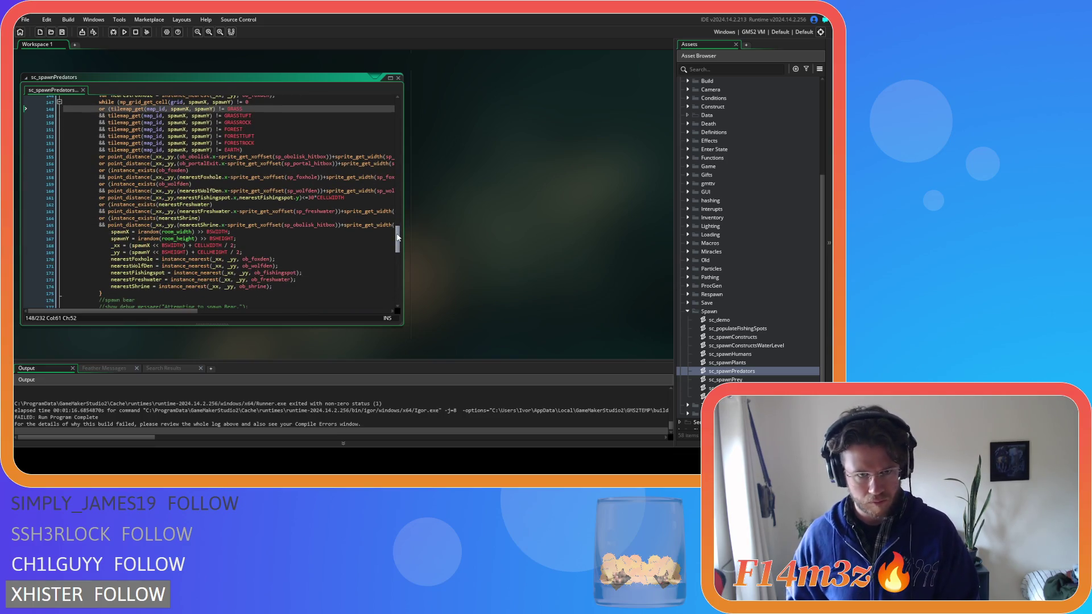
# Step: Change the bears' fishing-spot clearance on line 161 from 30 to 10, then select nearestFishingspot
pyautogui.click(310, 197)
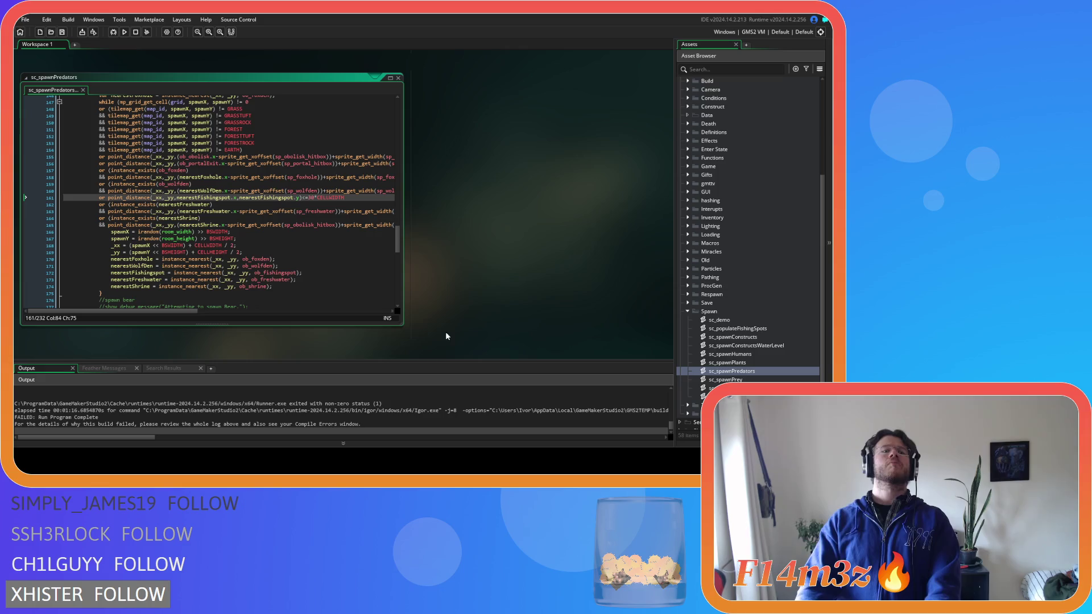
pyautogui.scroll(6, 351, 268)
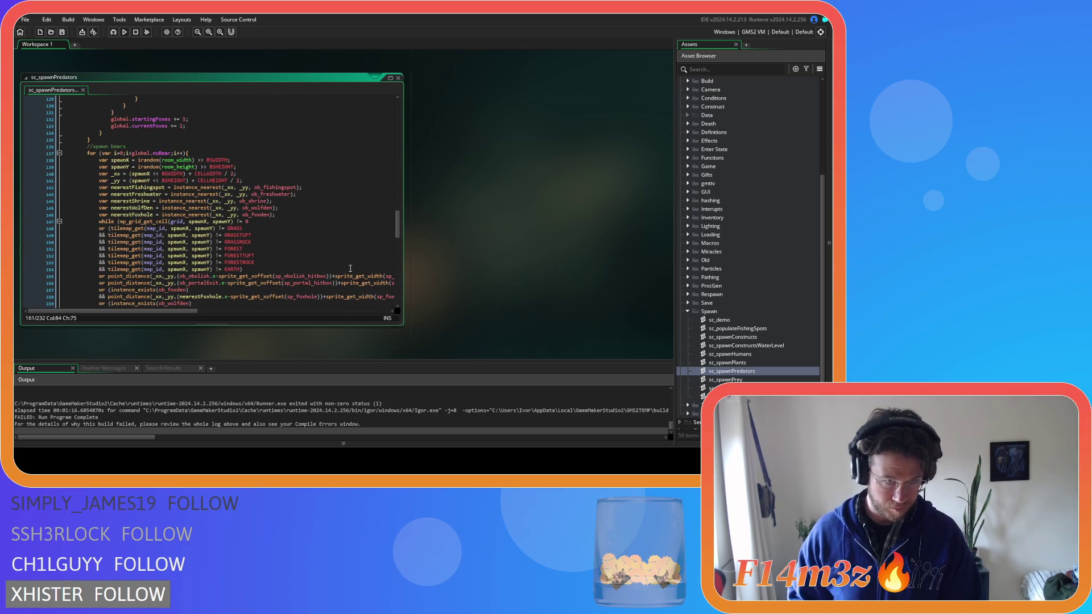
pyautogui.scroll(-7, 350, 268)
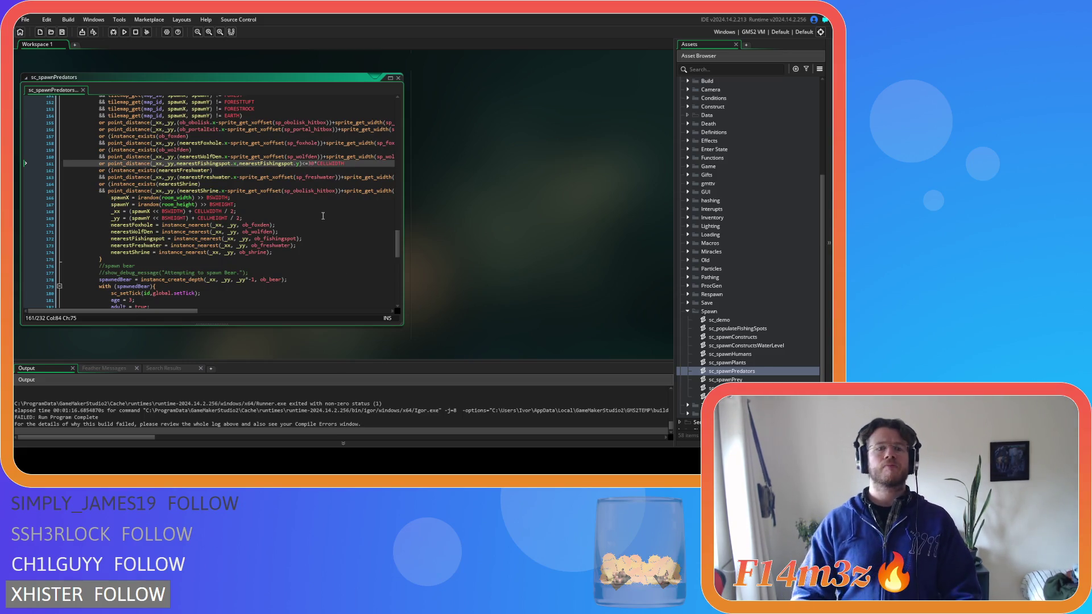
pyautogui.doubleClick(309, 164)
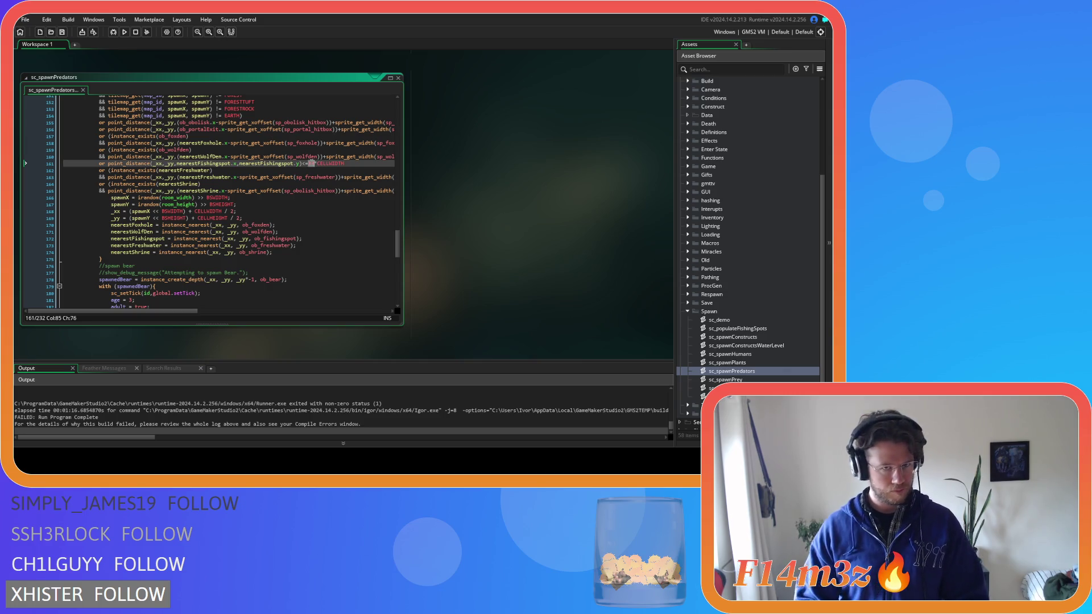
pyautogui.write('10')
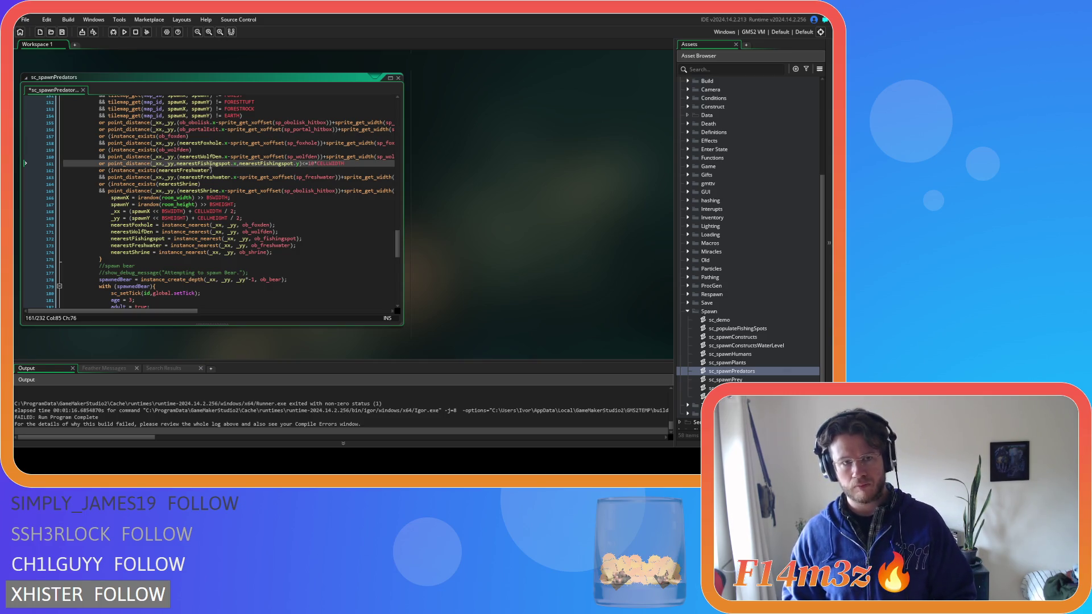
pyautogui.doubleClick(206, 163)
pyautogui.hotkey('ctrl', 'f')
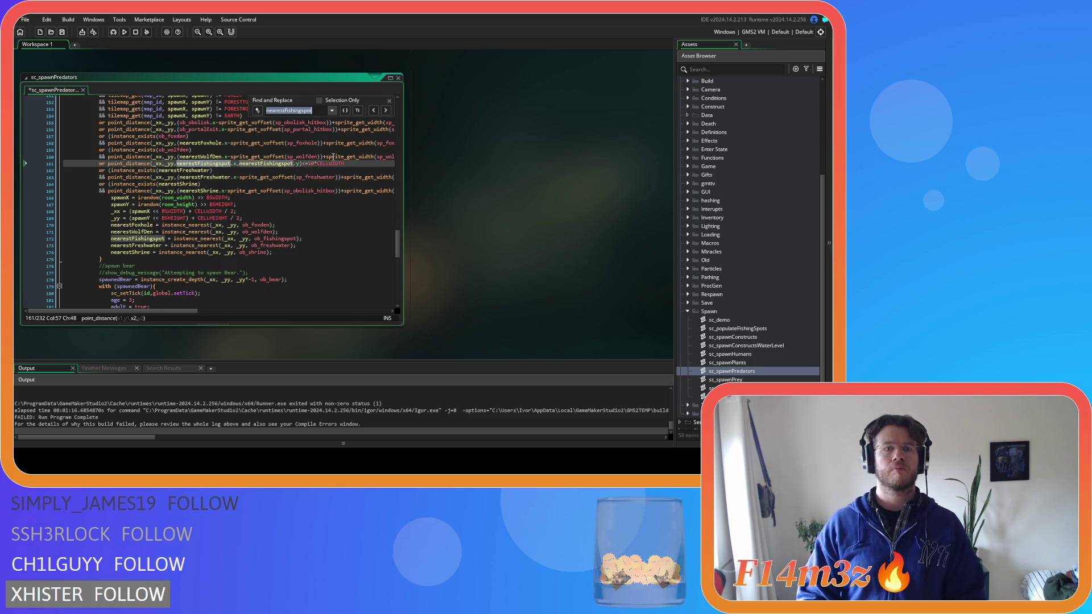
pyautogui.click(386, 110)
pyautogui.click(386, 111)
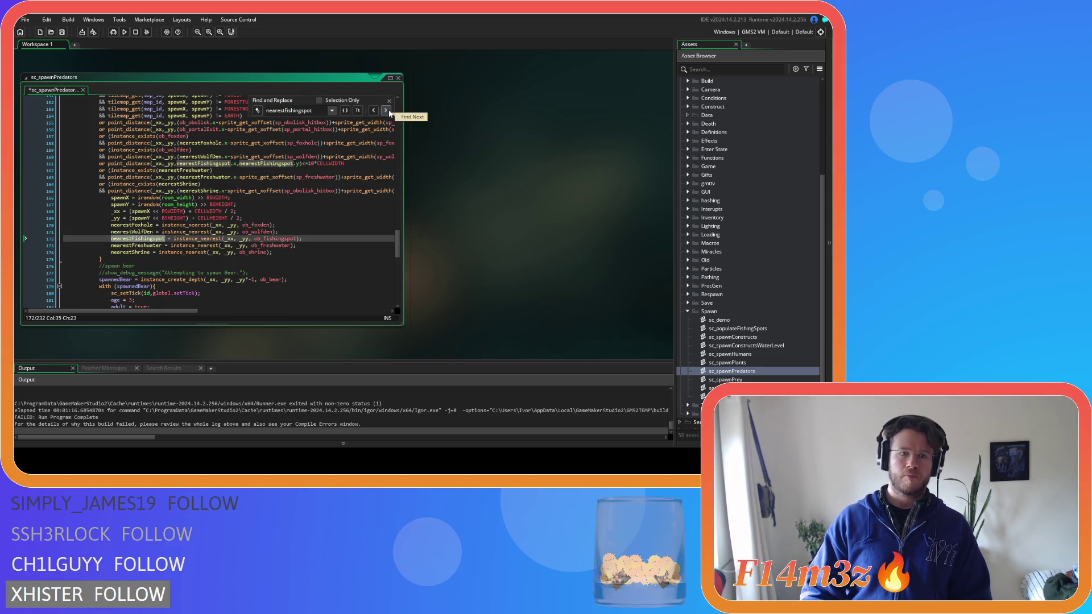
pyautogui.click(389, 112)
pyautogui.click(389, 112)
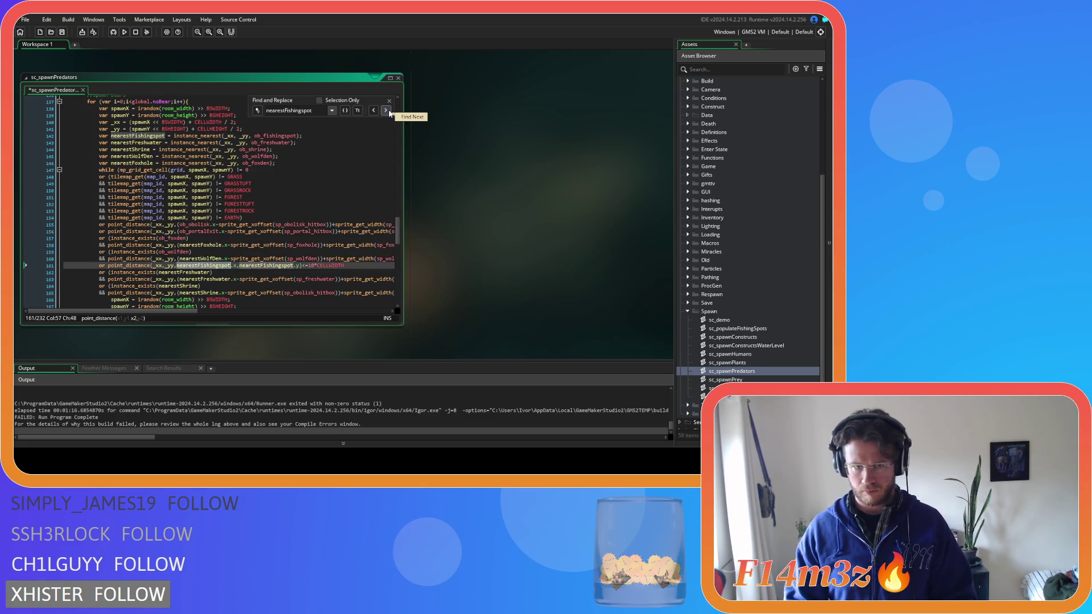
pyautogui.scroll(1, 250, 273)
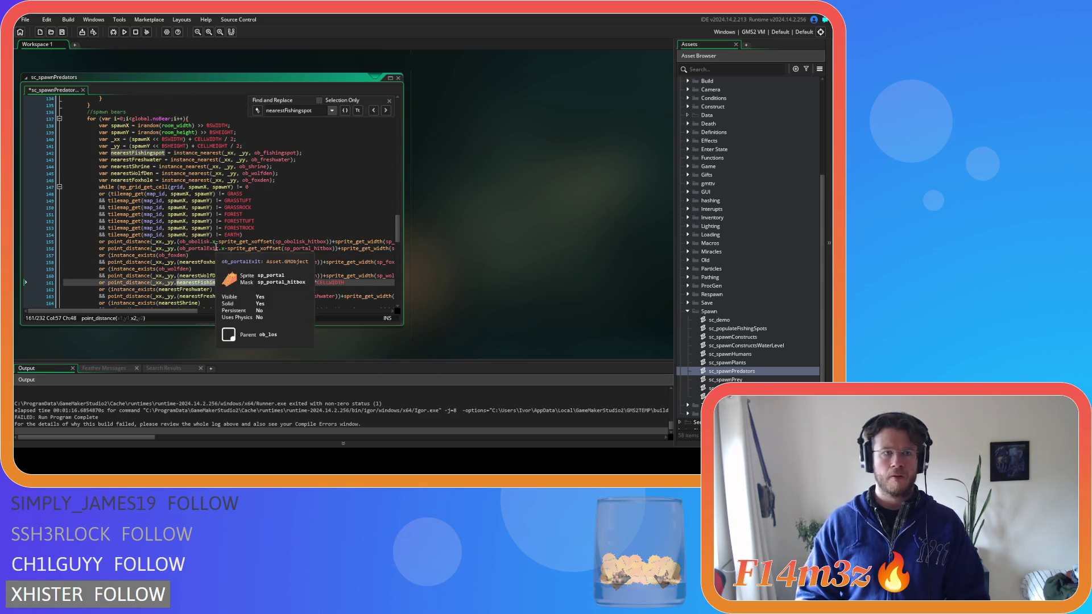
pyautogui.scroll(-1, 262, 239)
pyautogui.click(387, 111)
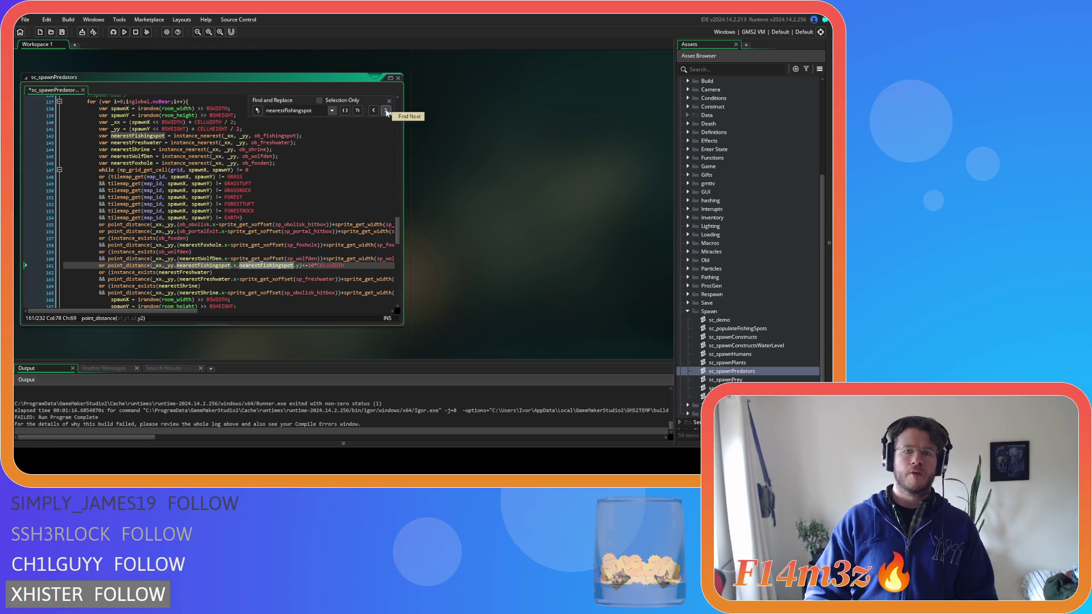
pyautogui.click(387, 111)
pyautogui.click(387, 111)
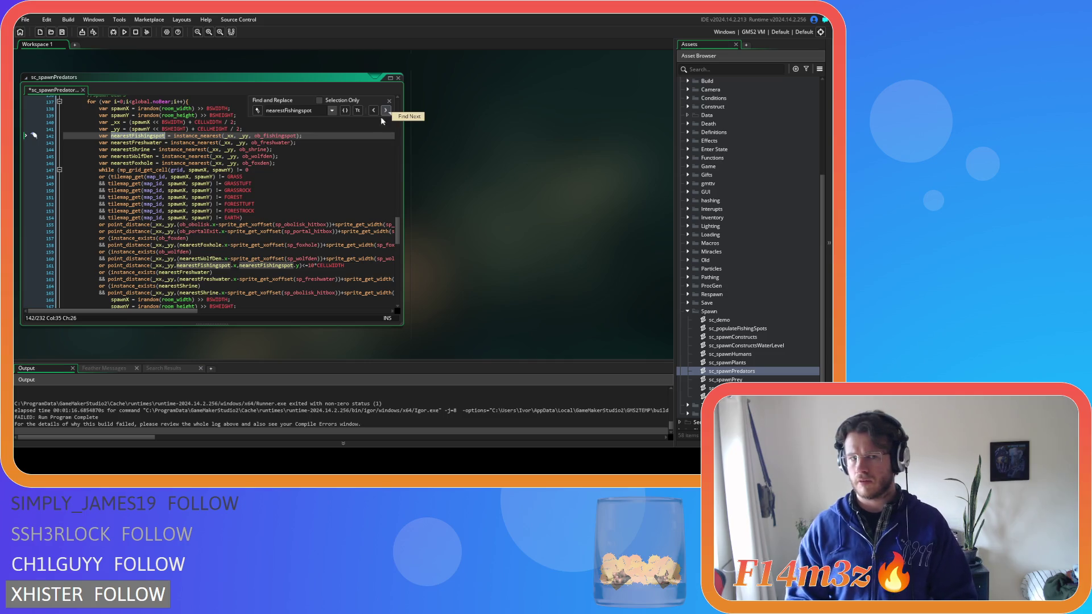
pyautogui.moveTo(168, 311)
pyautogui.mouseDown()
pyautogui.moveTo(365, 291)
pyautogui.moveTo(162, 297)
pyautogui.mouseUp()
# Step: In sc_spawnPrey, search for nearestFishingspot and change line 166's multiplier from 3 to 10
pyautogui.doubleClick(739, 379)
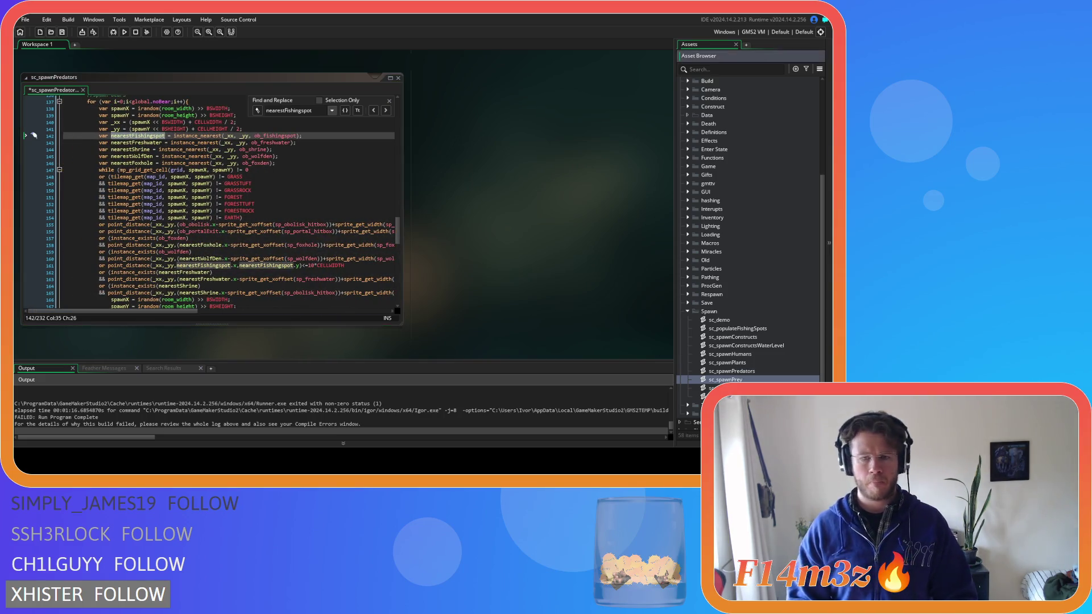
pyautogui.scroll(-4, 273, 268)
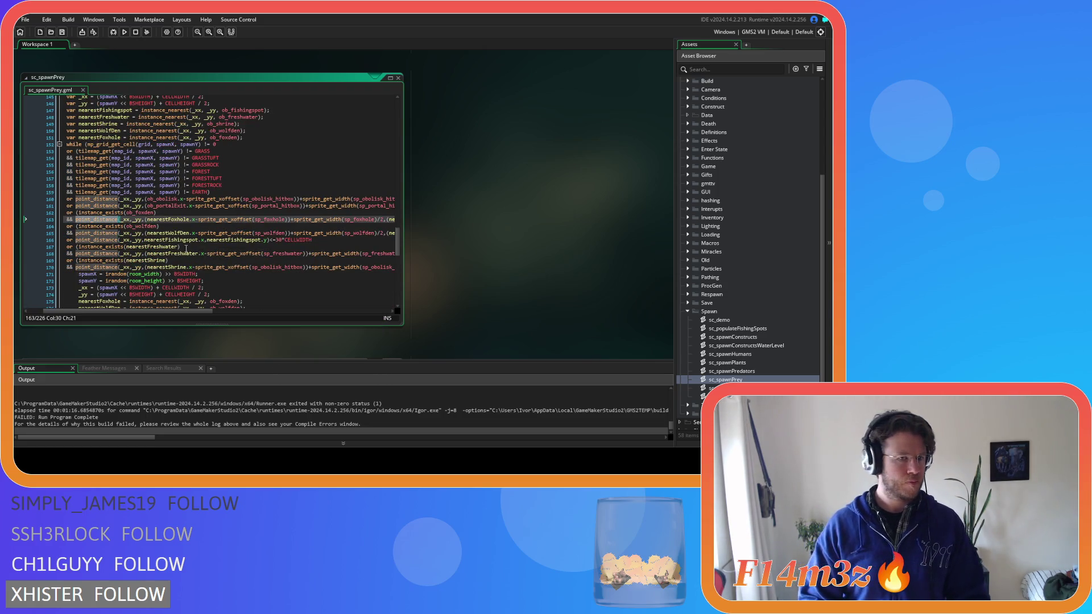
pyautogui.doubleClick(180, 240)
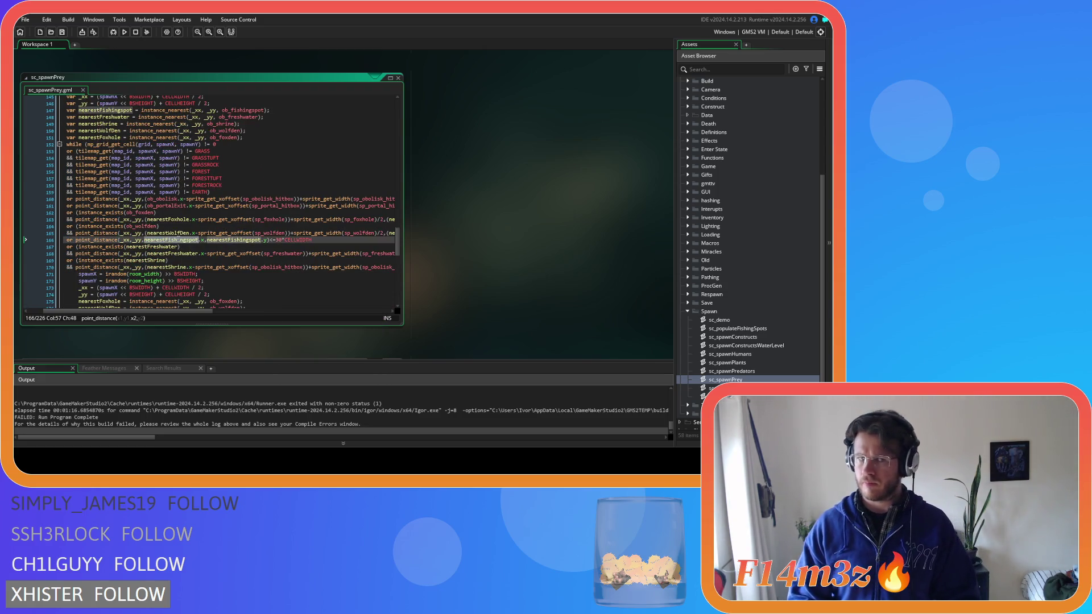
pyautogui.hotkey('ctrl', 'f')
pyautogui.click(279, 239)
pyautogui.press('BackSpace')
pyautogui.write('10')
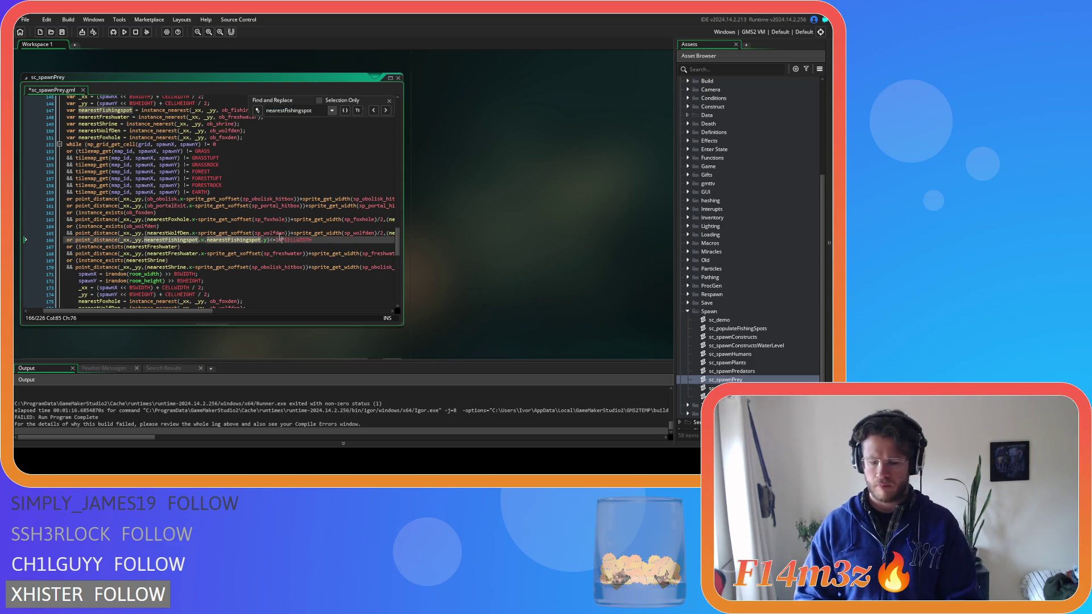
# Step: Step through the remaining nearestFishingspot matches, save sc_spawnPrey, and close the search bar
pyautogui.click(385, 111)
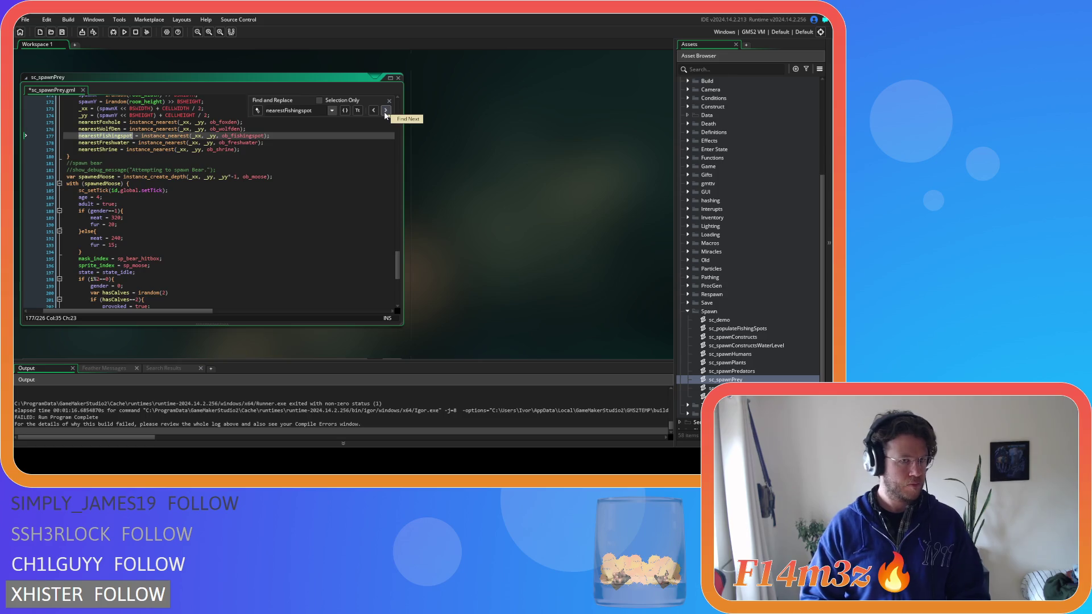
pyautogui.click(385, 110)
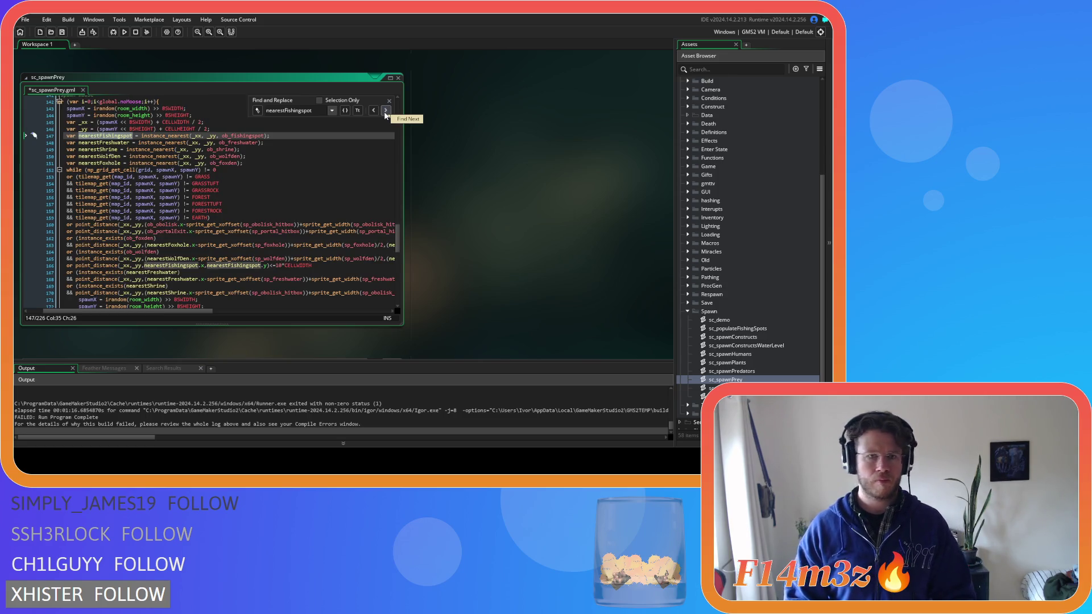
pyautogui.click(386, 111)
pyautogui.click(386, 110)
pyautogui.click(386, 110)
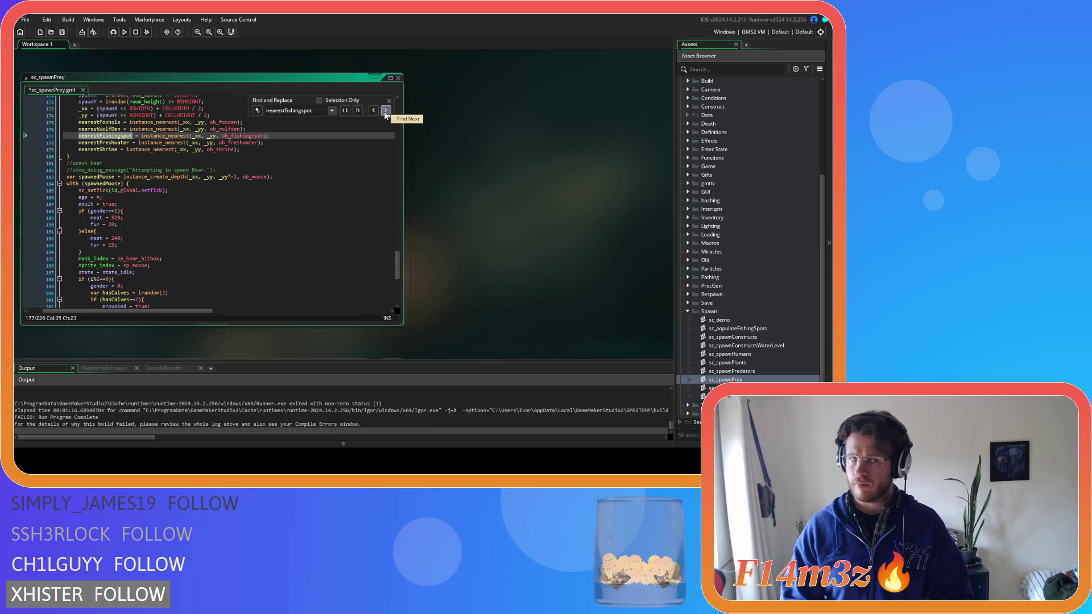
pyautogui.hotkey('ctrl', 'z')
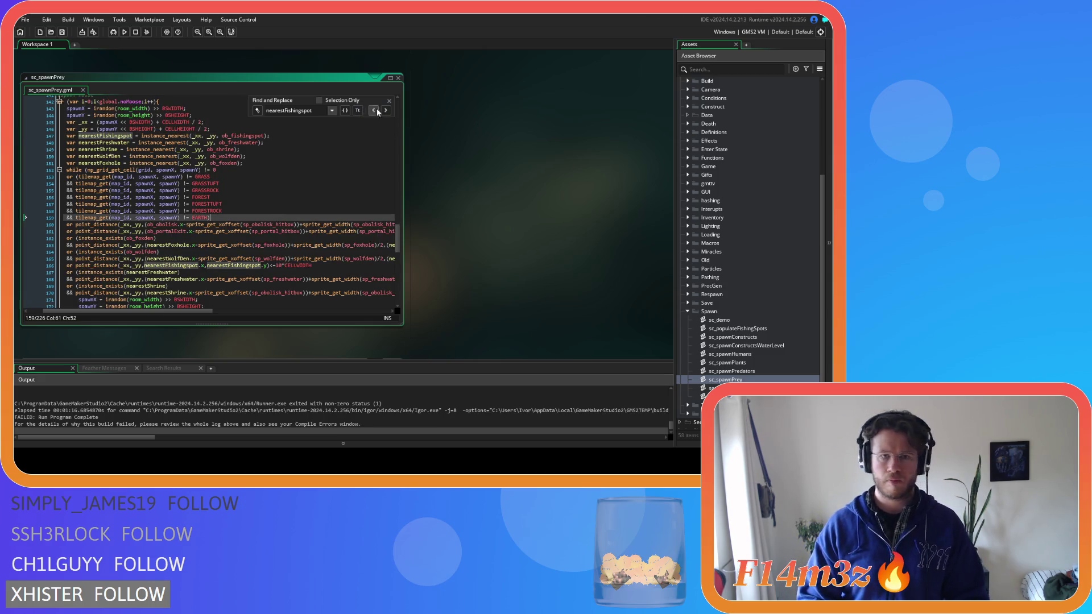
pyautogui.click(389, 100)
pyautogui.click(297, 224)
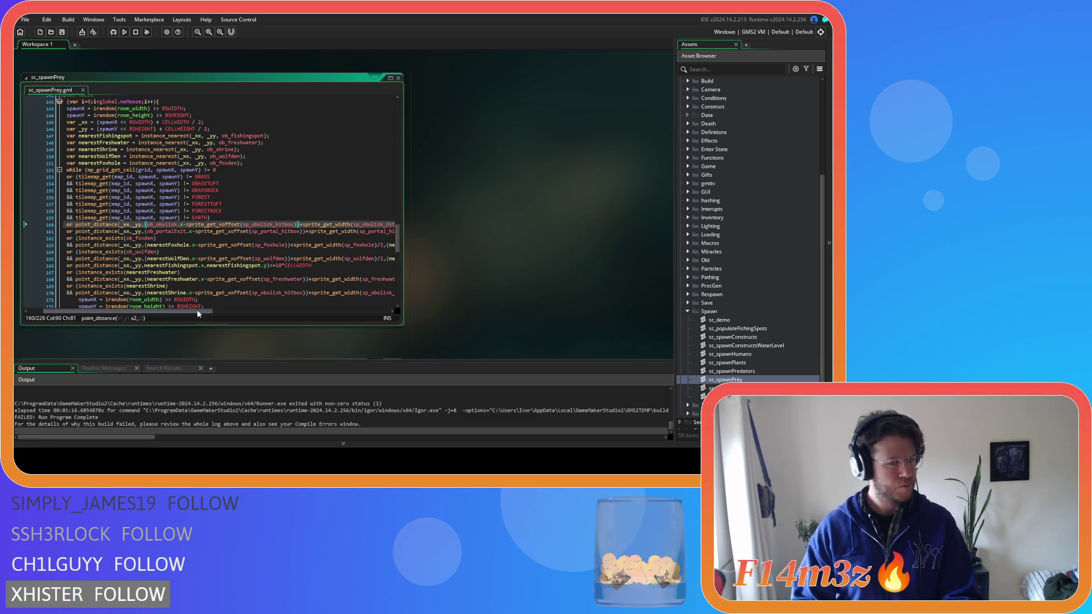
pyautogui.moveTo(180, 312)
pyautogui.mouseDown()
pyautogui.moveTo(364, 303)
pyautogui.moveTo(159, 307)
pyautogui.moveTo(409, 299)
pyautogui.moveTo(142, 303)
pyautogui.mouseUp()
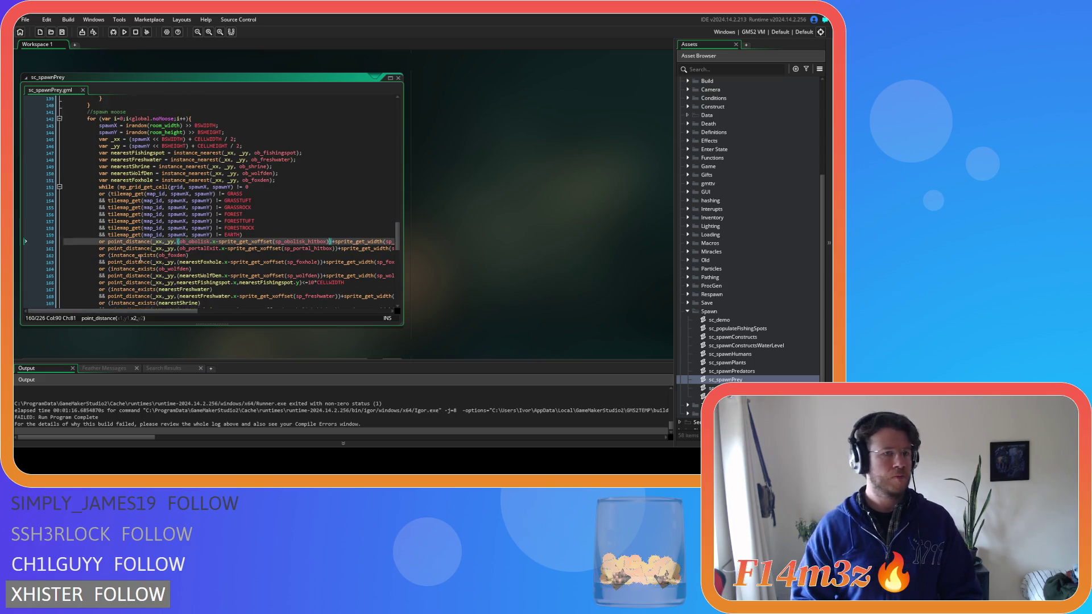
pyautogui.scroll(2, 122, 302)
pyautogui.scroll(-3, 148, 291)
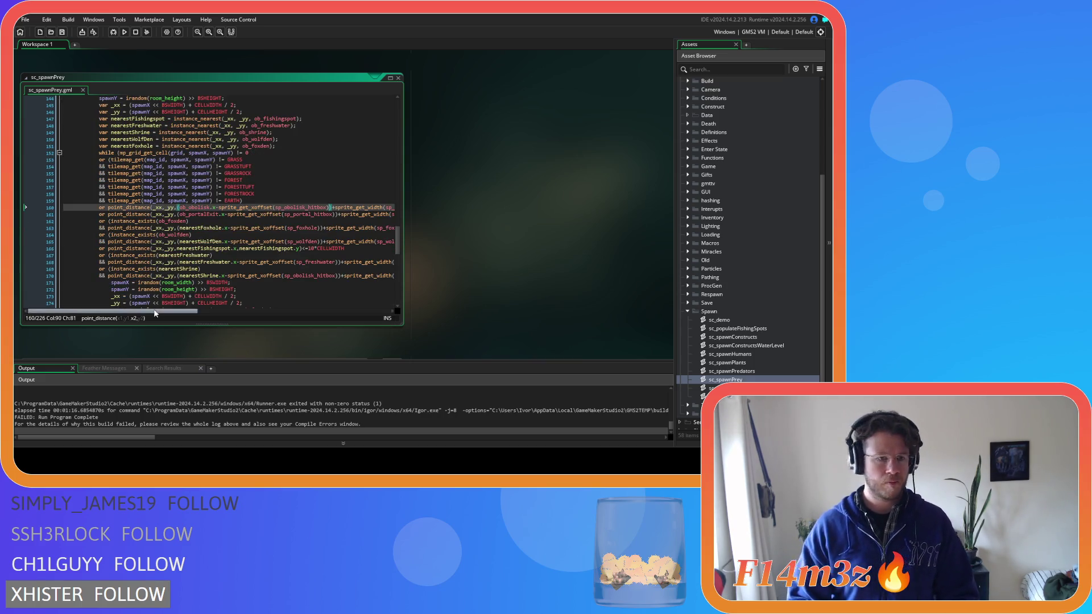
pyautogui.moveTo(164, 311)
pyautogui.mouseDown()
pyautogui.moveTo(359, 316)
pyautogui.moveTo(164, 305)
pyautogui.mouseUp()
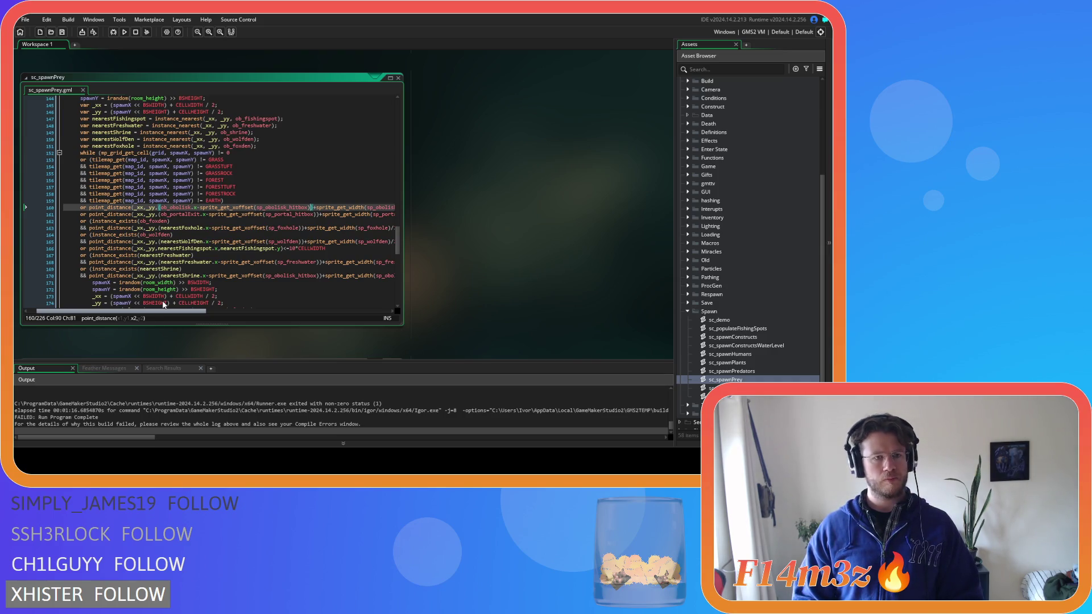
pyautogui.scroll(3, 171, 278)
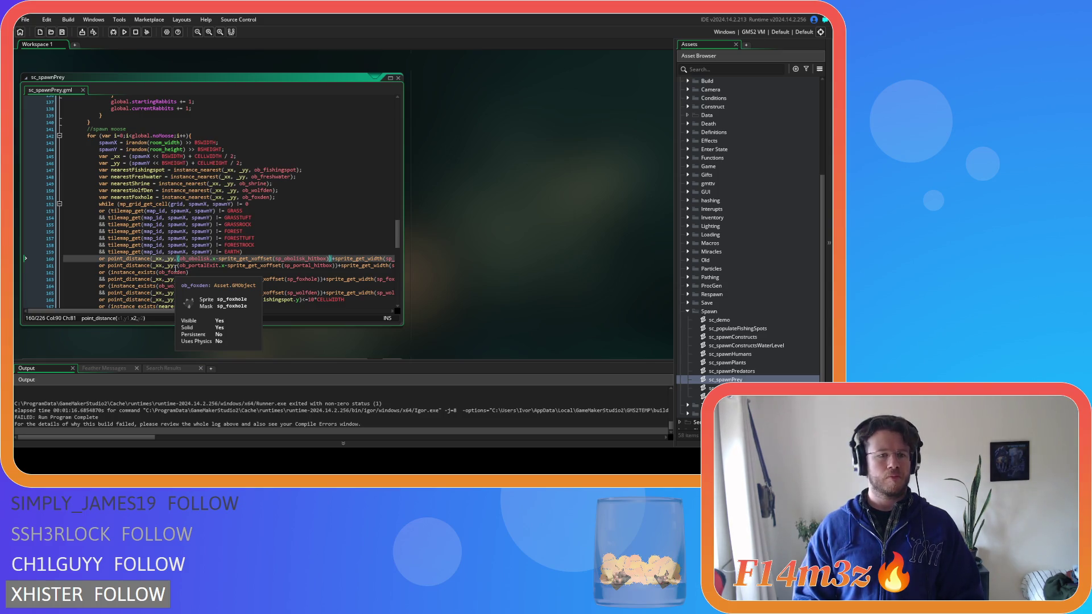
# Step: Start a test run of the game to watch the spawn debug messages
pyautogui.click(204, 292)
pyautogui.moveTo(205, 291)
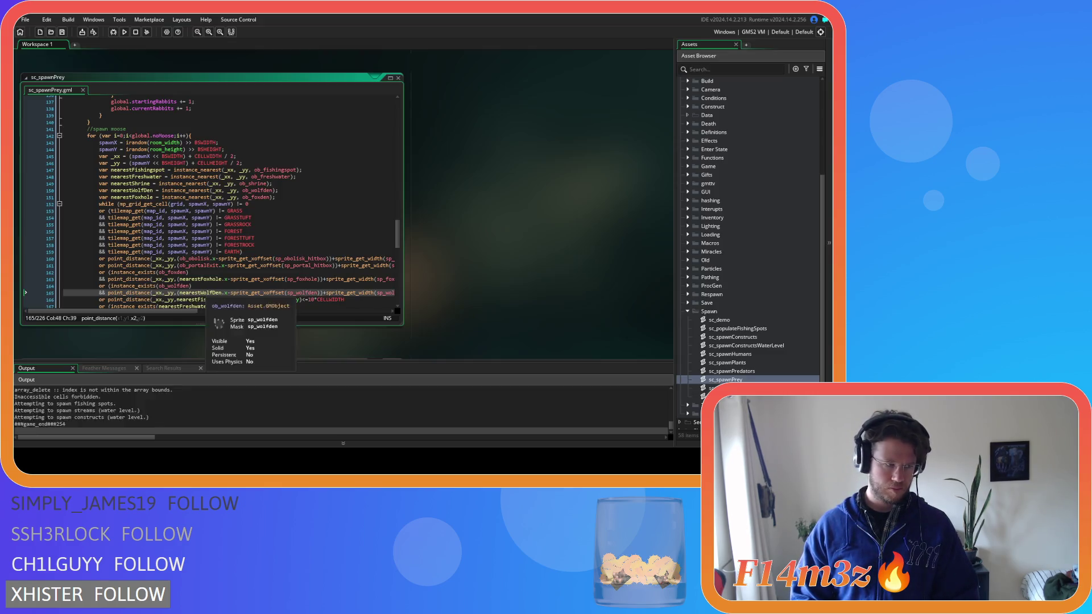
# Step: Set the obelisk distance limit on line 542 of sc_spawnConstructsWaterLevel to 10
pyautogui.doubleClick(743, 337)
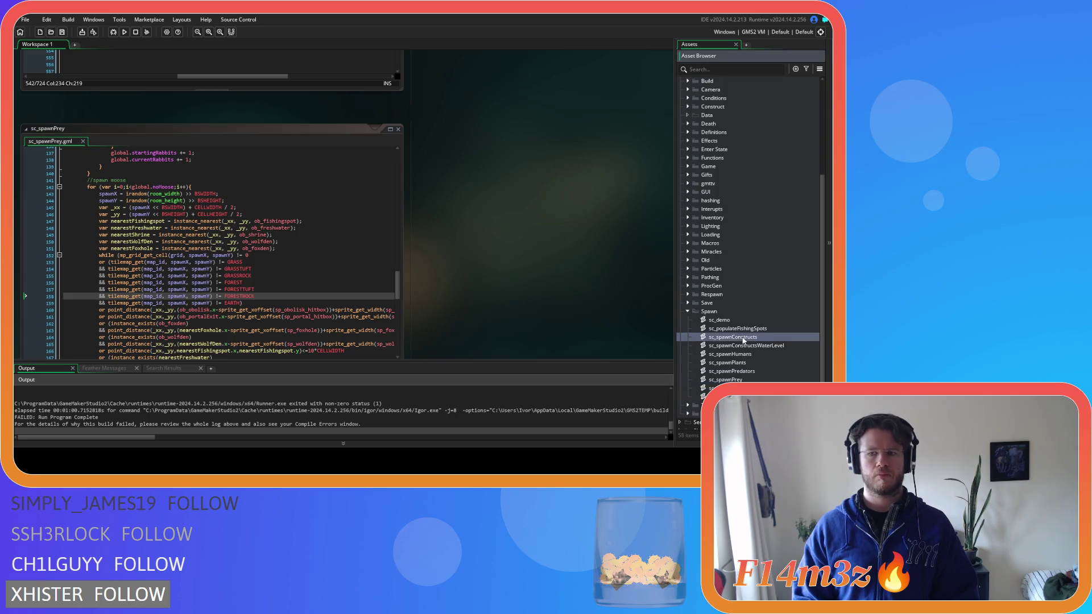
pyautogui.doubleClick(746, 345)
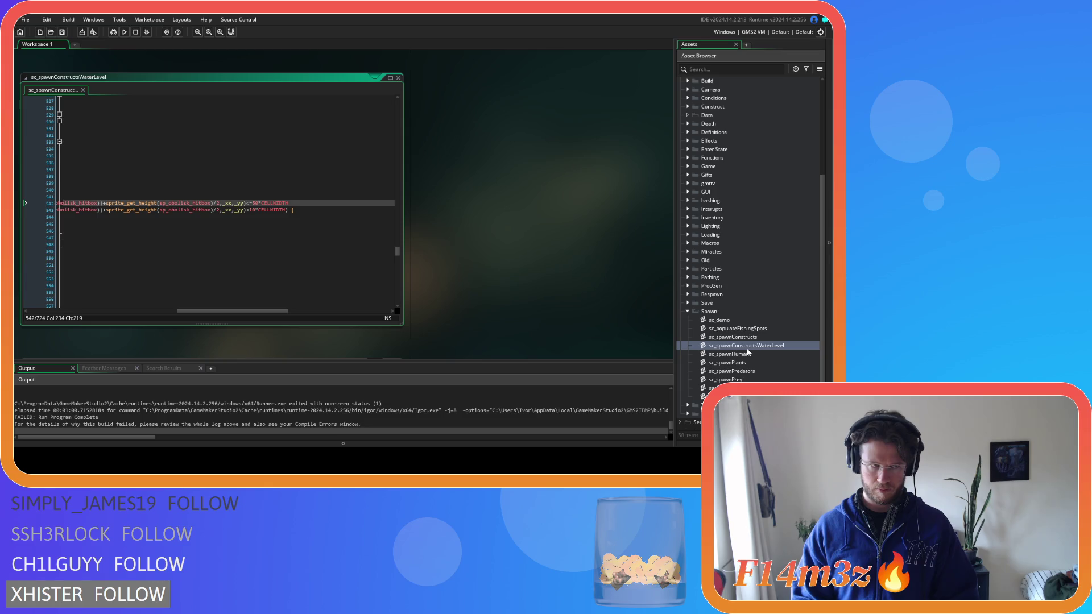
pyautogui.doubleClick(256, 203)
pyautogui.write('10')
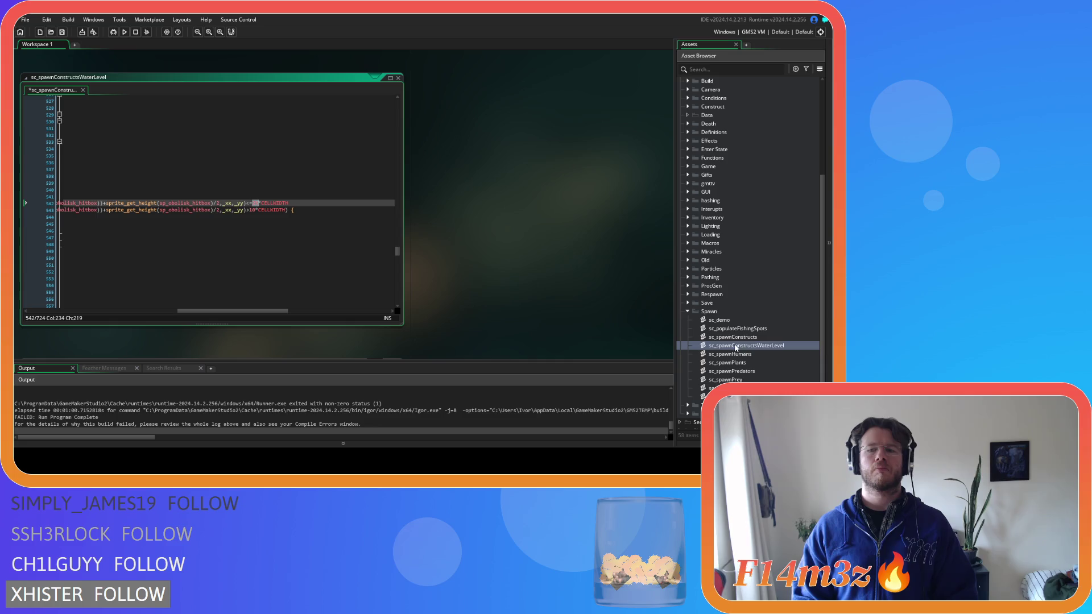
# Step: Return to sc_spawnConstructs and save it
pyautogui.doubleClick(732, 337)
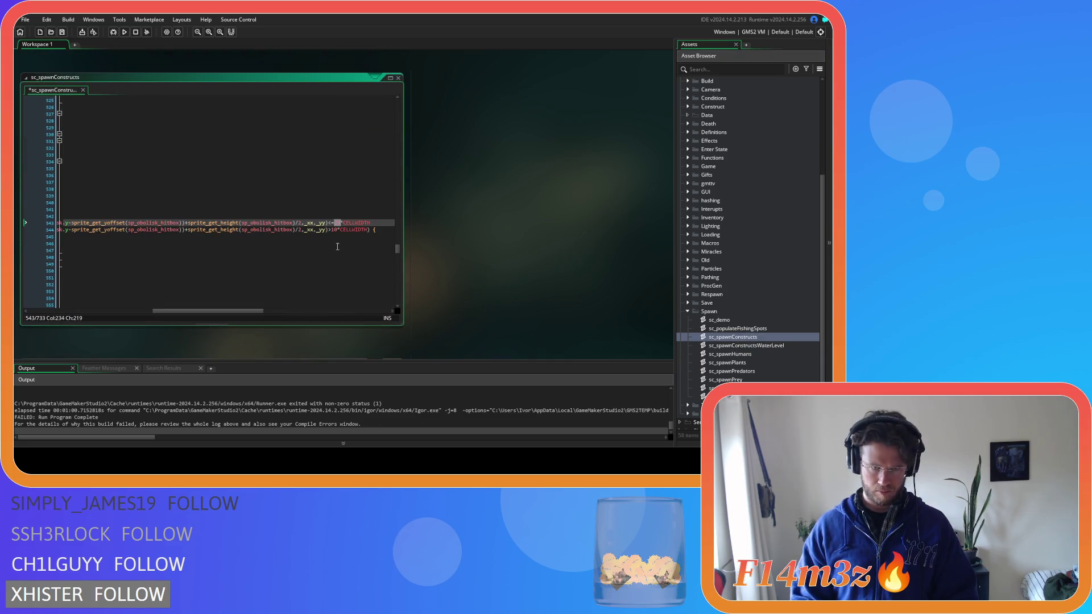
pyautogui.hotkey('ctrl', 's')
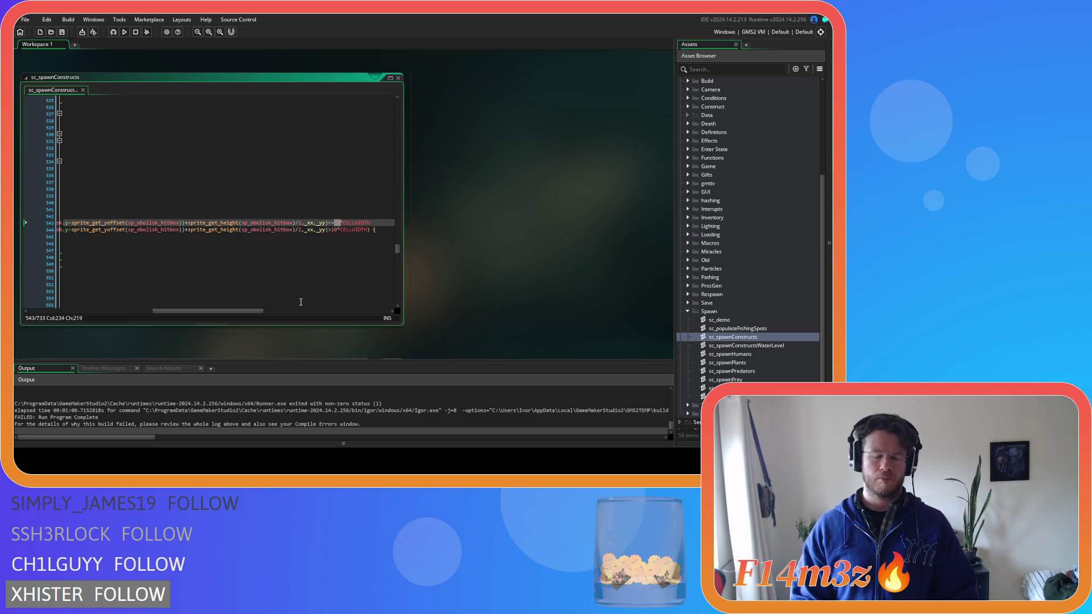
pyautogui.moveTo(248, 312); pyautogui.dragTo(108, 309)
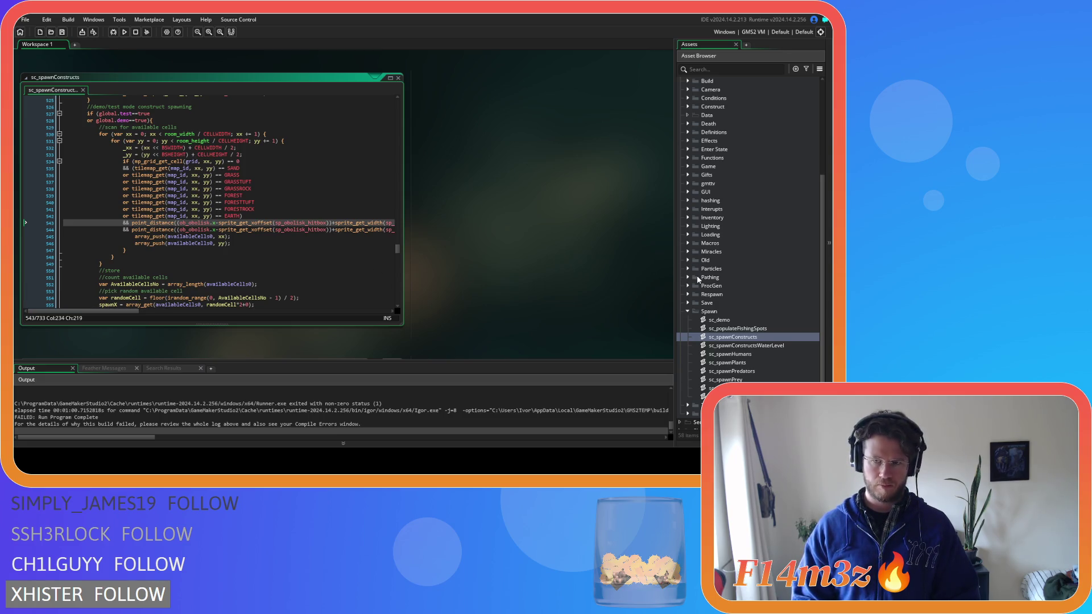
pyautogui.scroll(4, 698, 275)
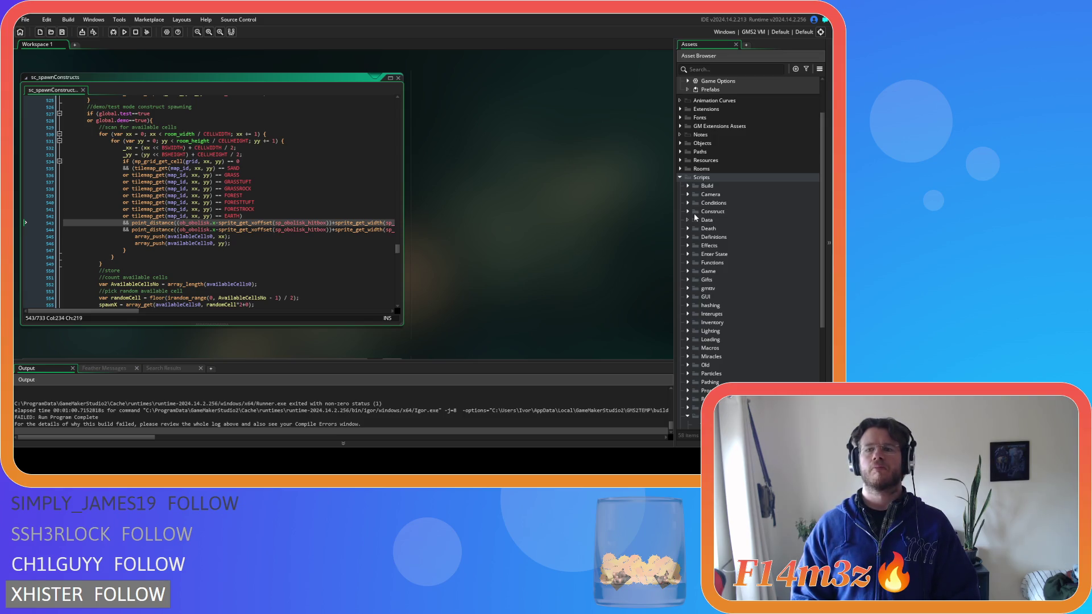
# Step: Open sc_attributes from Definitions, select part of worshipperRange on line 34, then close the script
pyautogui.click(688, 236)
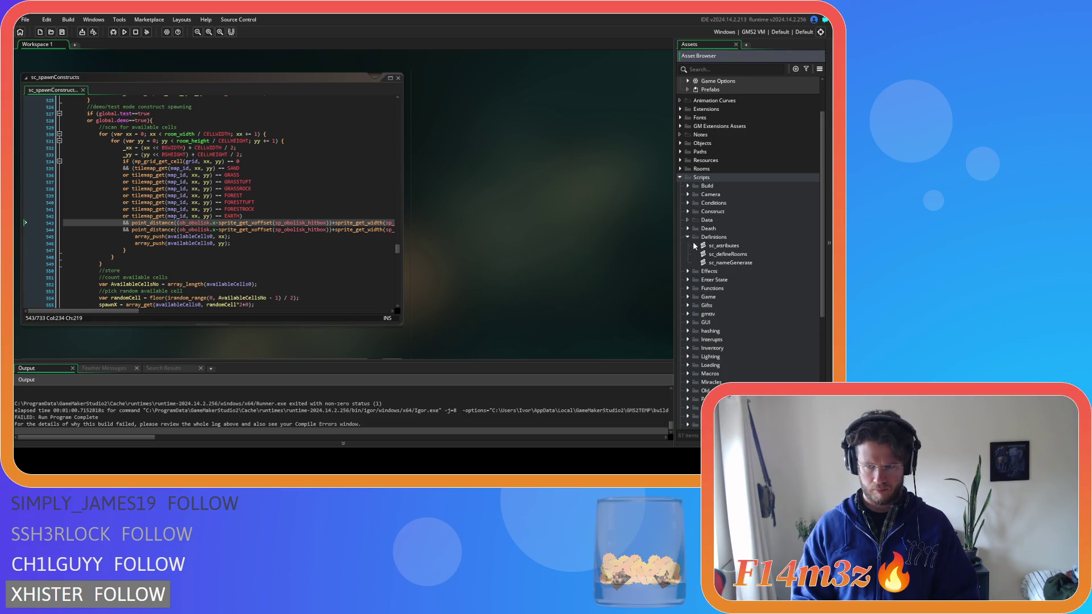
pyautogui.doubleClick(695, 245)
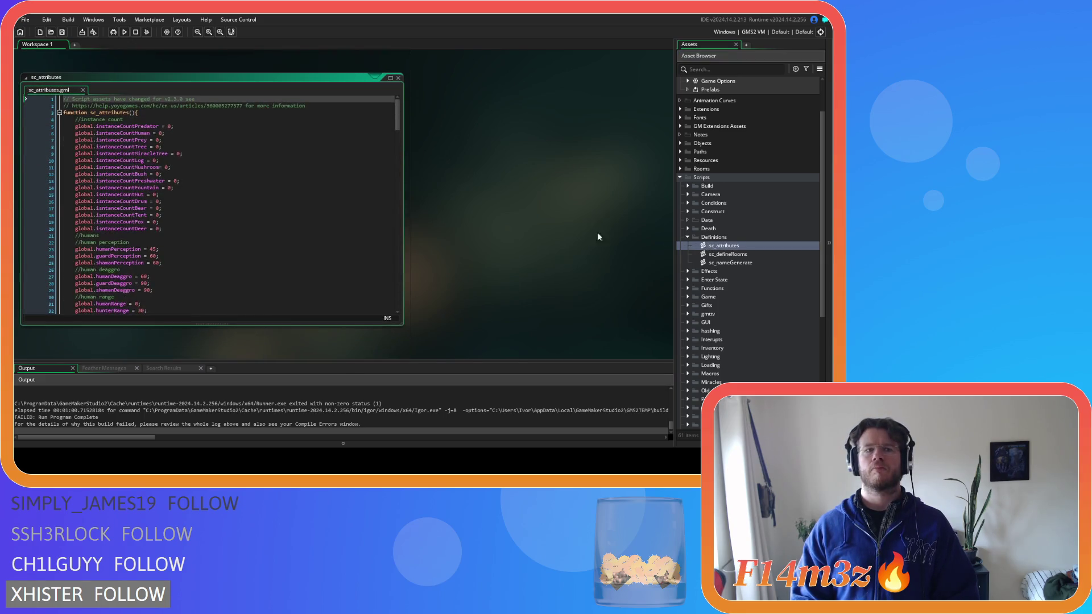
pyautogui.scroll(-3, 306, 223)
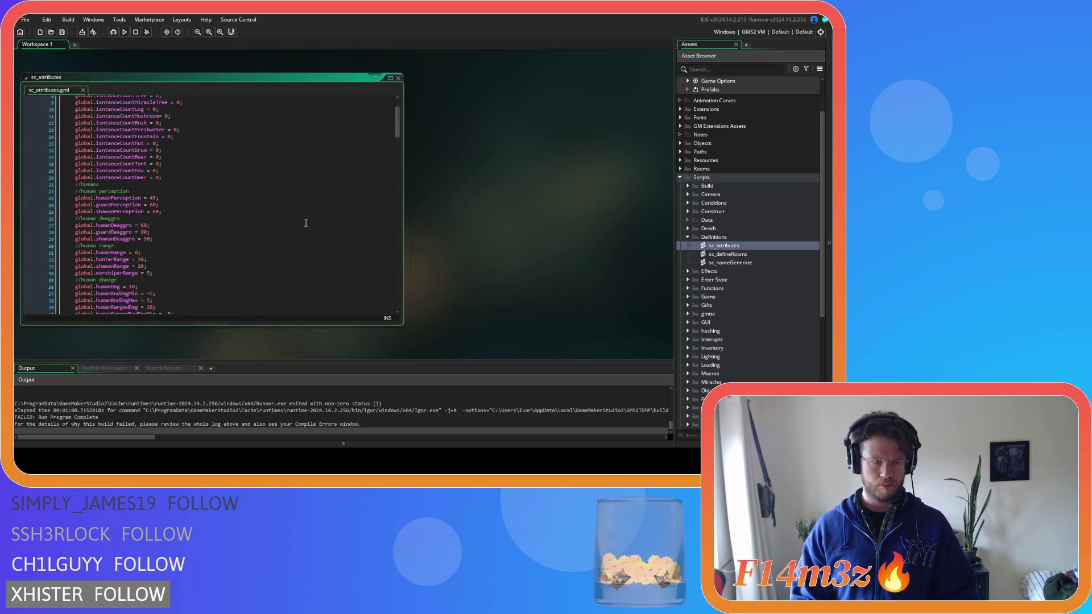
pyautogui.scroll(-3, 305, 223)
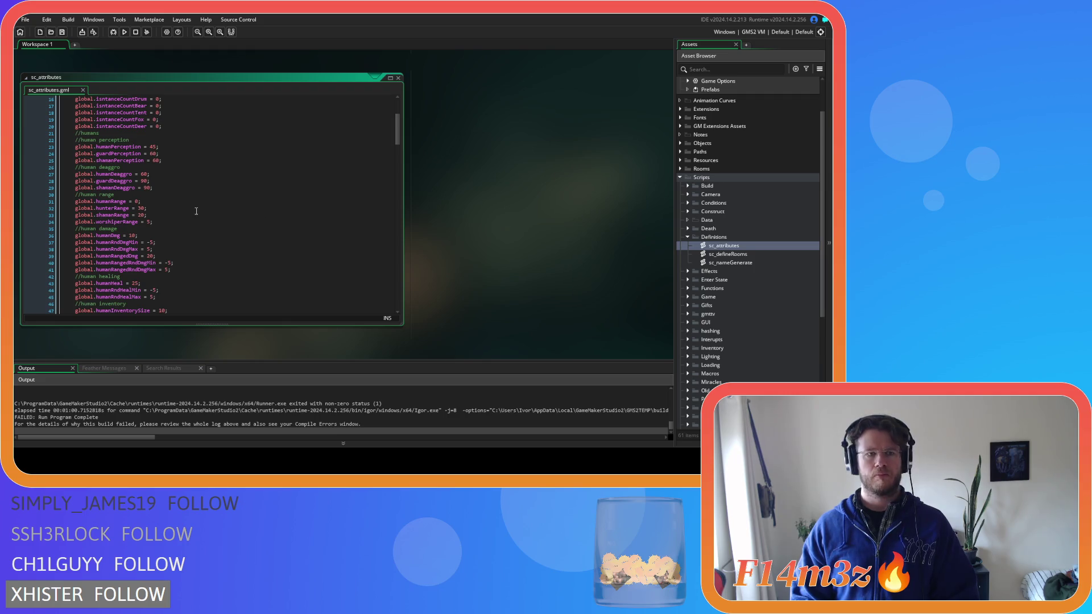
pyautogui.moveTo(118, 225); pyautogui.dragTo(160, 225)
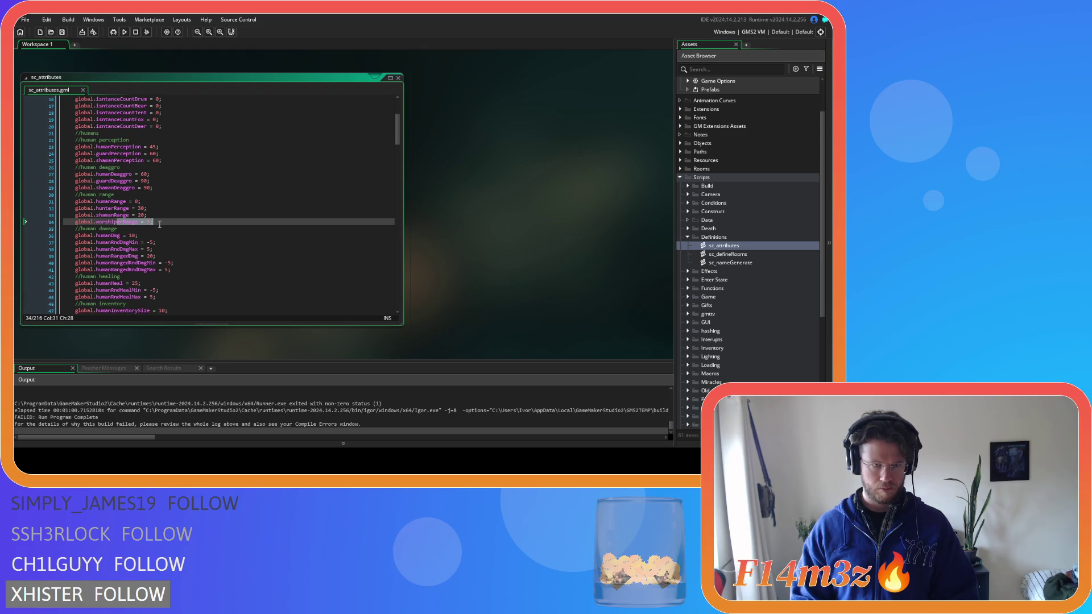
pyautogui.click(398, 77)
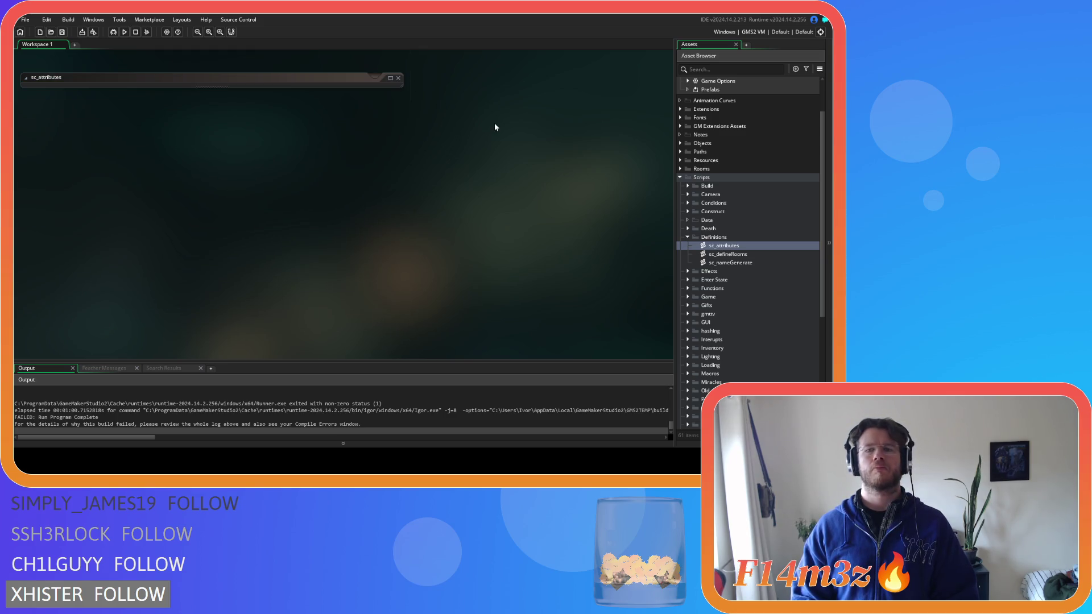
# Step: Collapse the Definitions folder and scroll the Asset Browser to the Spawn scripts
pyautogui.click(688, 238)
pyautogui.scroll(-5, 687, 267)
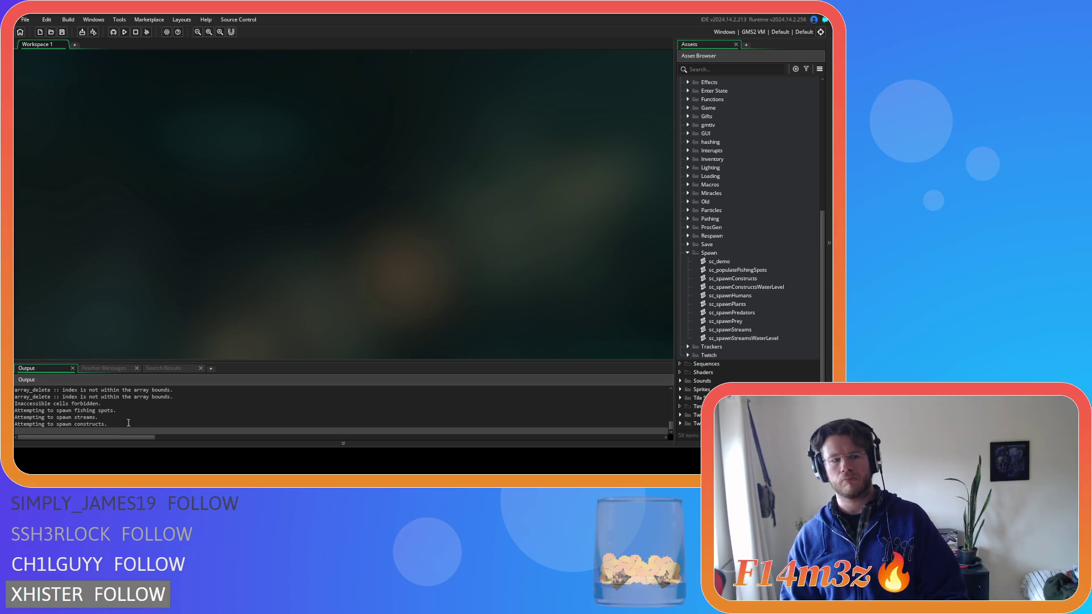
pyautogui.scroll(-1, 129, 419)
pyautogui.scroll(1, 129, 419)
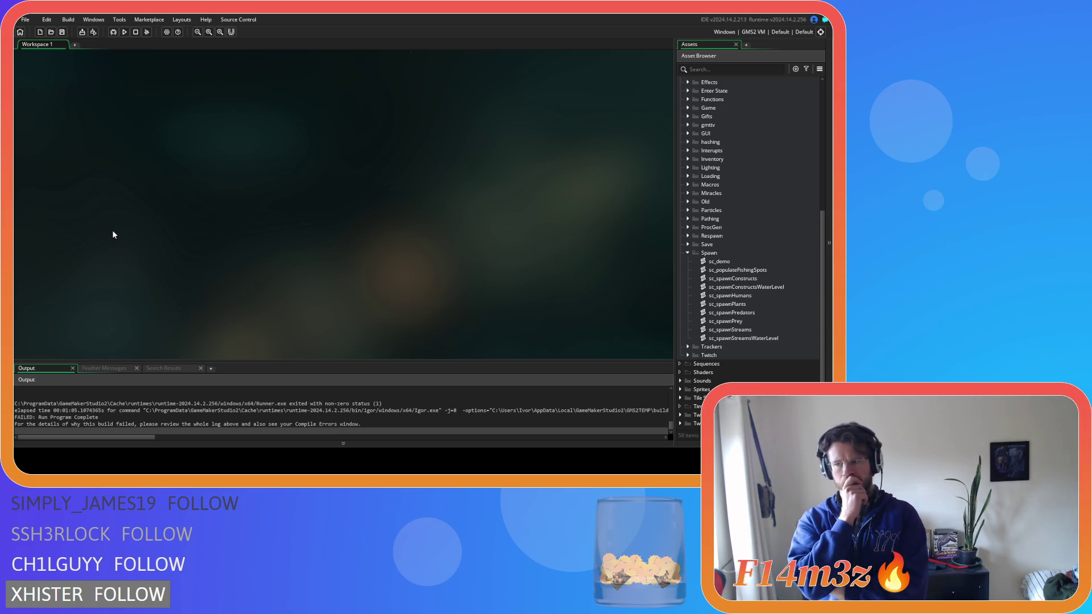
# Step: Open the sc_spawnConstructs script and scroll through the top of its spawn code
pyautogui.doubleClick(743, 279)
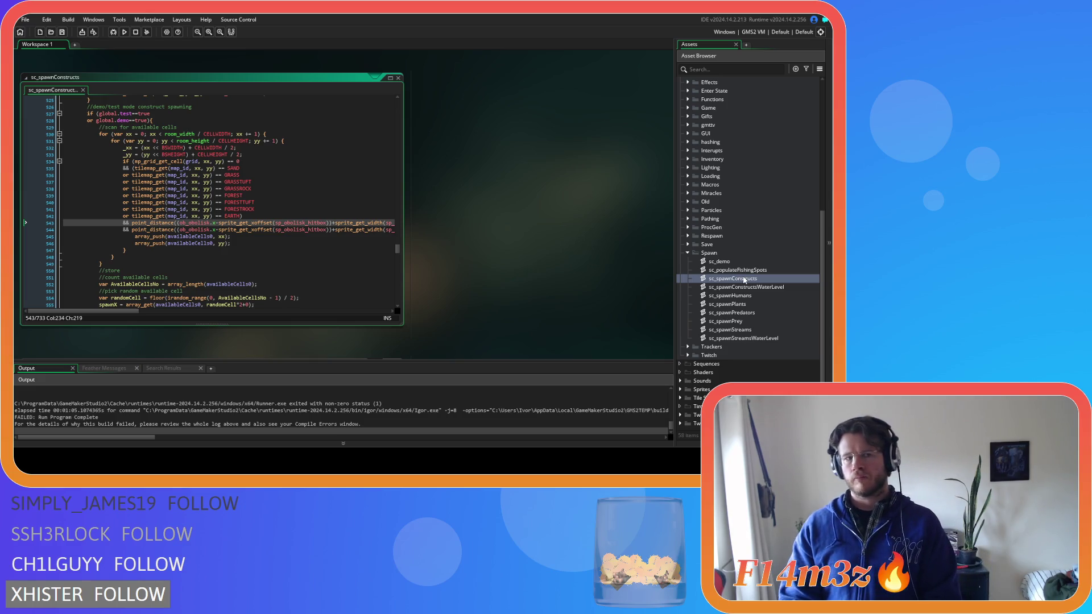
pyautogui.scroll(1, 398, 248)
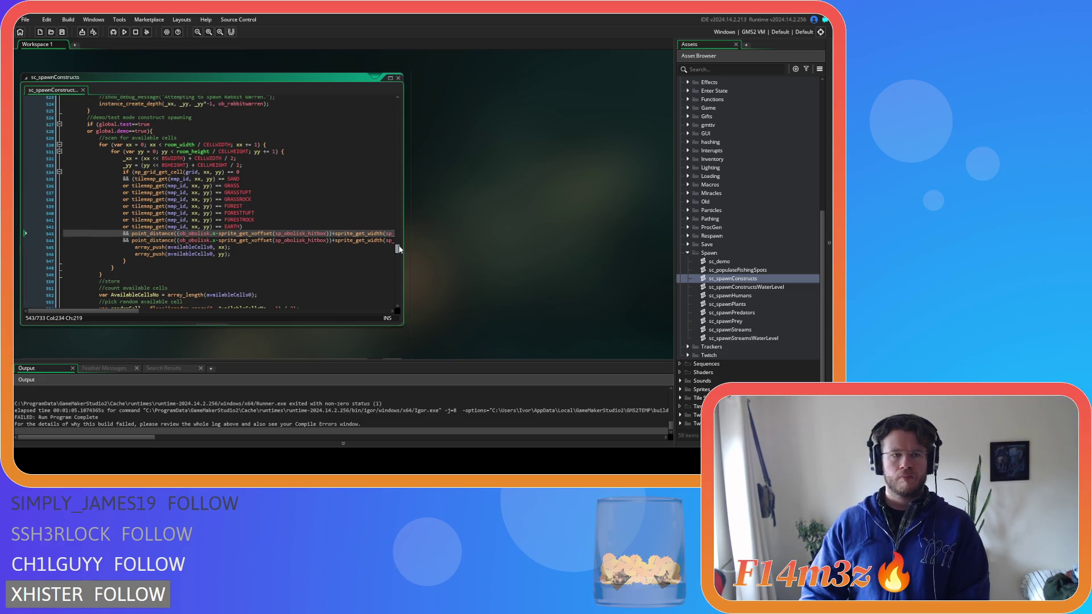
pyautogui.moveTo(398, 249); pyautogui.dragTo(392, 98)
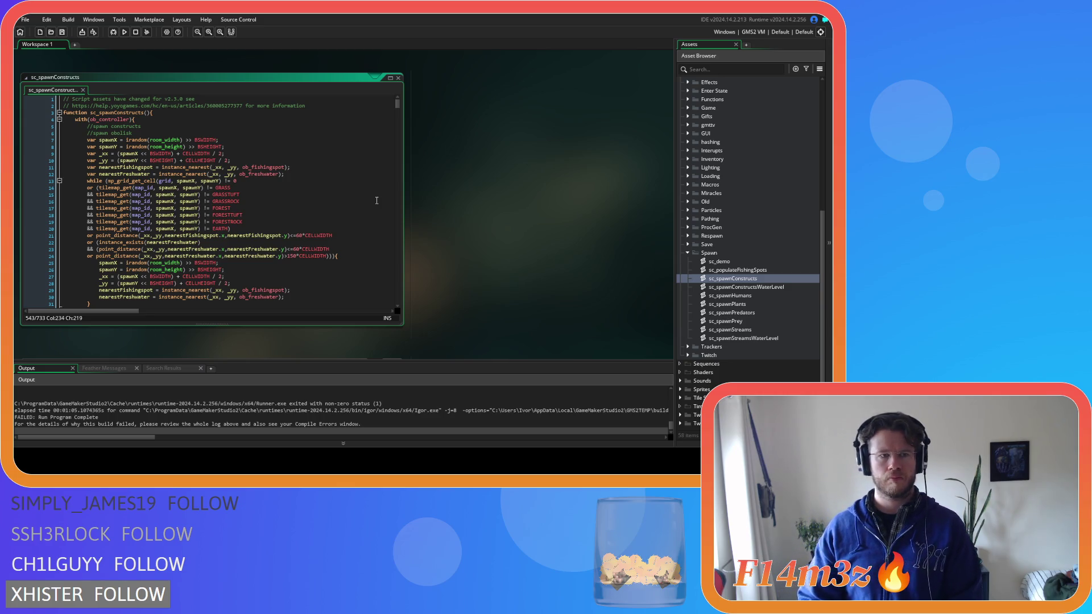
pyautogui.scroll(-4, 376, 200)
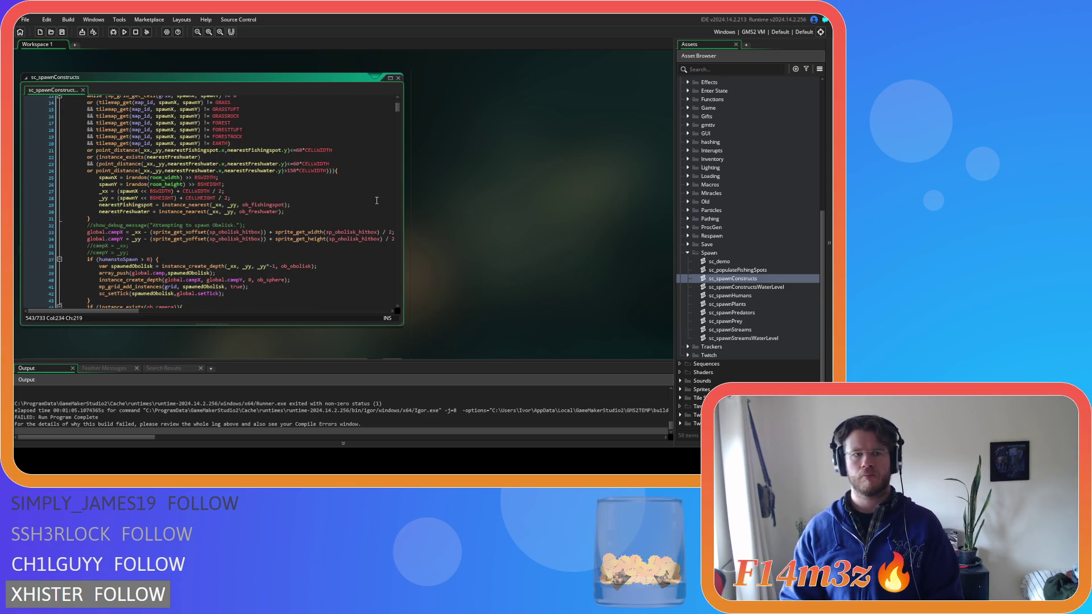
pyautogui.scroll(-5, 376, 201)
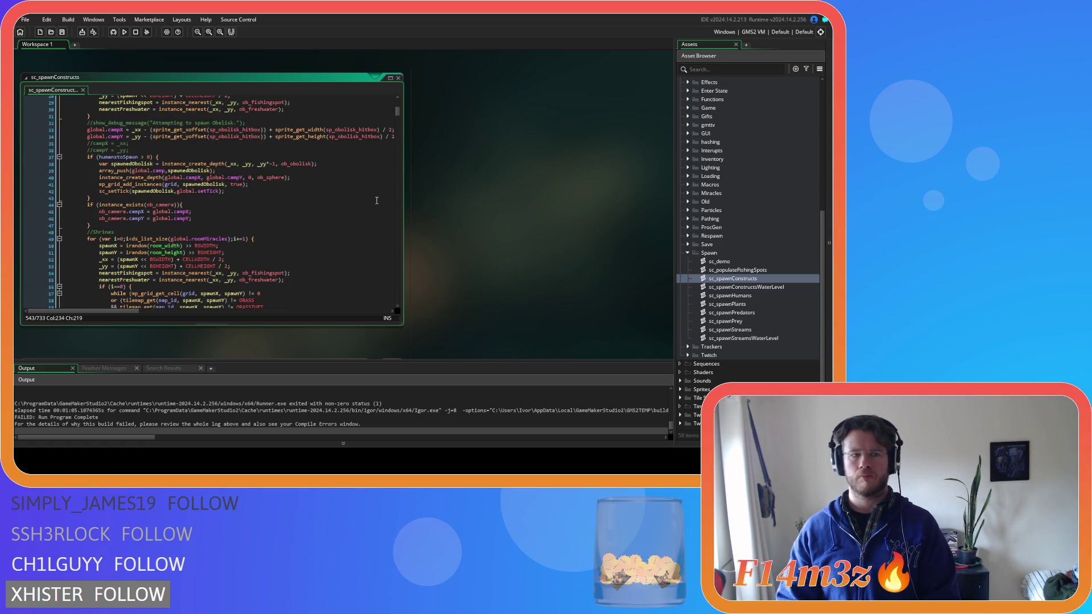
pyautogui.scroll(-4, 376, 200)
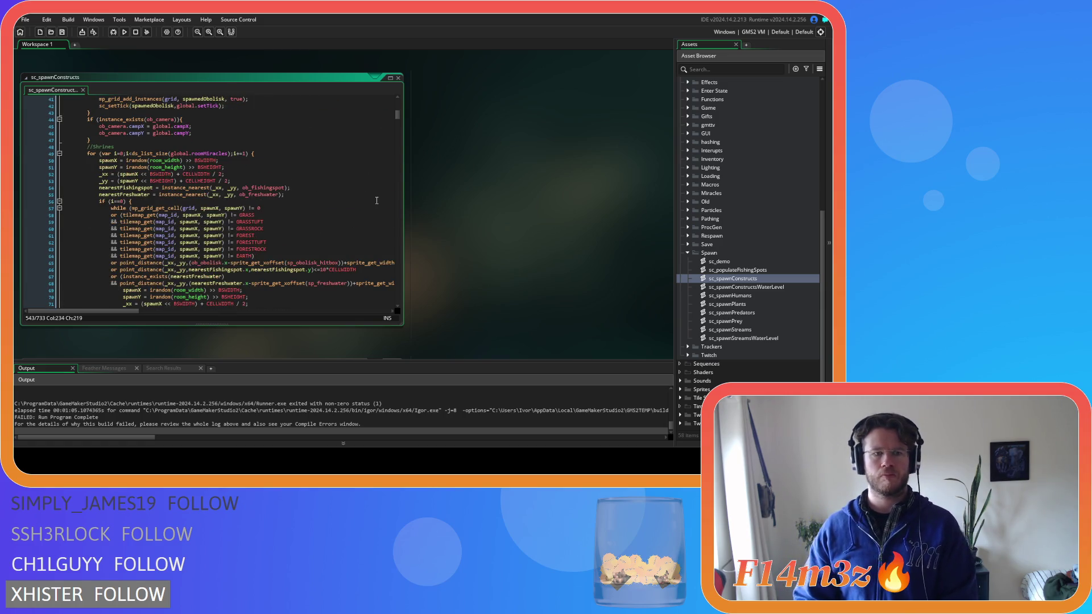
pyautogui.scroll(-3, 376, 200)
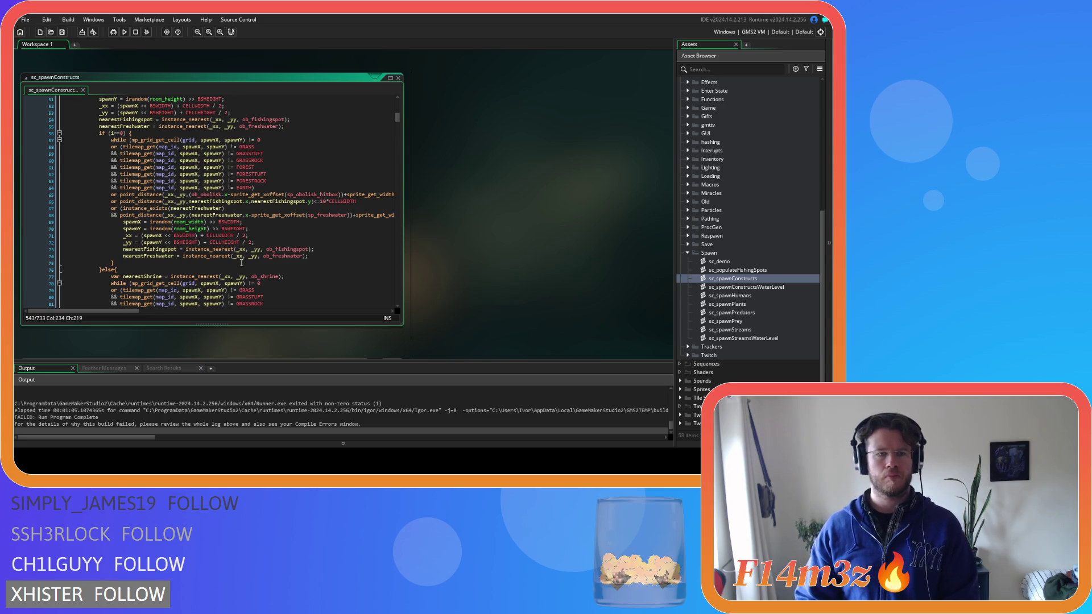
# Step: Scroll down to the shrine spawn block and place the caret on its commented debug message line
pyautogui.moveTo(128, 314)
pyautogui.mouseDown()
pyautogui.moveTo(284, 308)
pyautogui.moveTo(117, 304)
pyautogui.mouseUp()
pyautogui.scroll(-5, 138, 282)
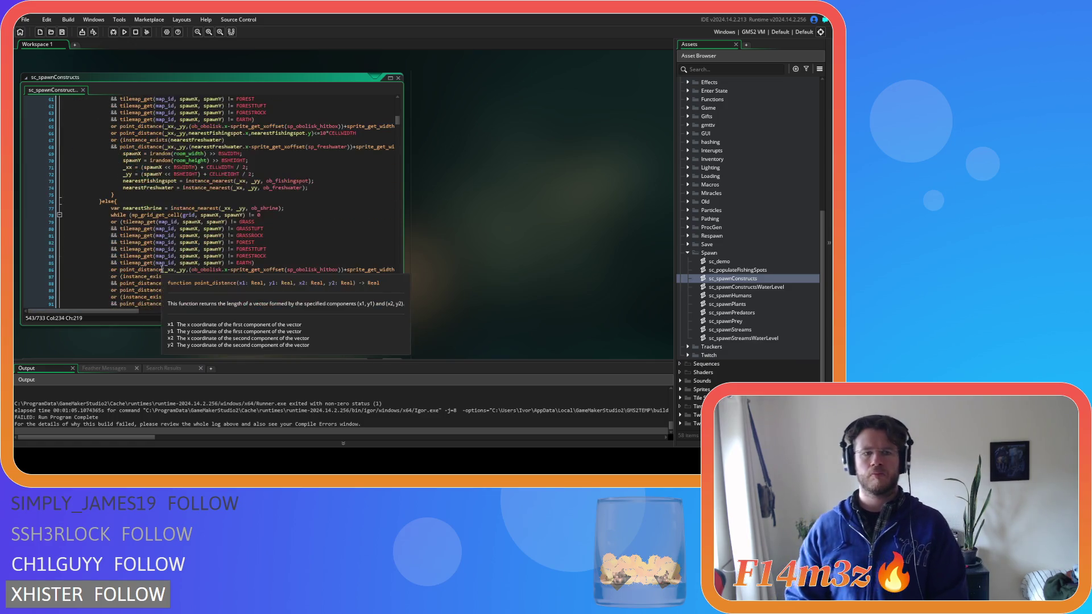
pyautogui.moveTo(298, 250)
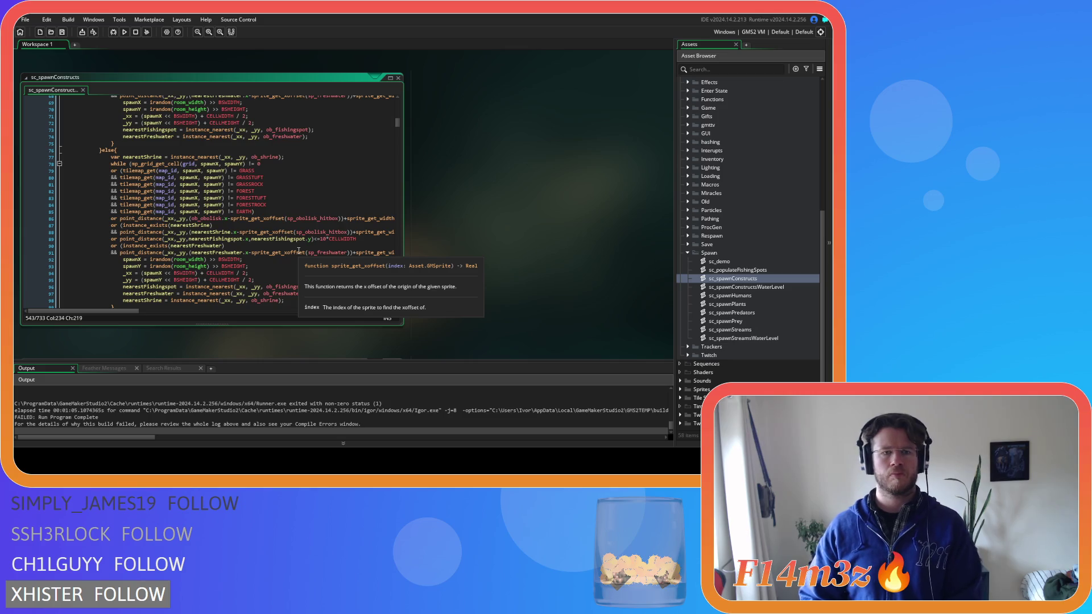
pyautogui.scroll(-4, 299, 250)
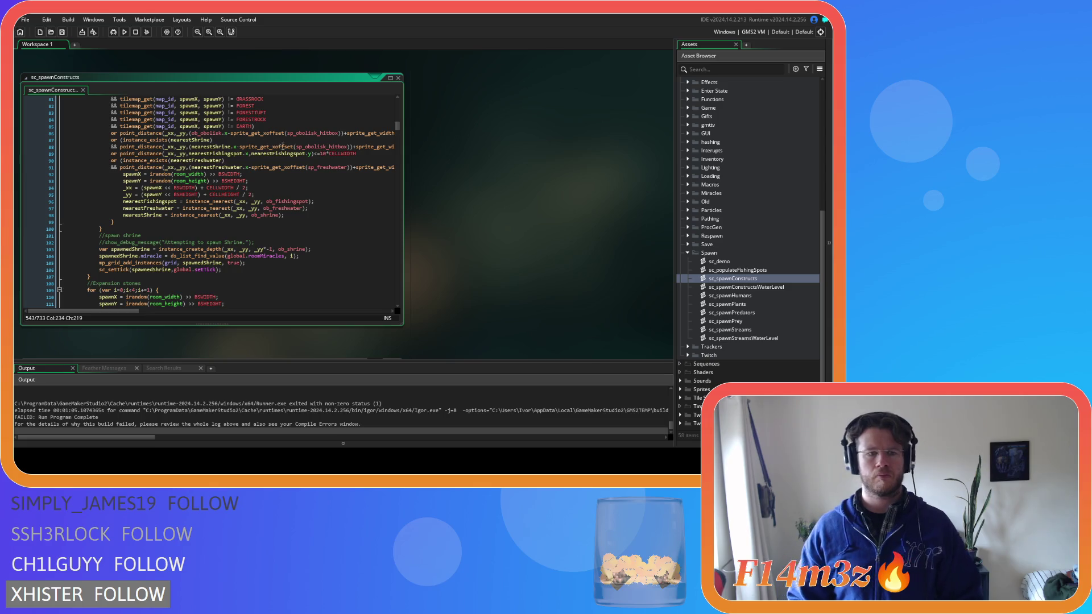
pyautogui.scroll(-4, 258, 147)
pyautogui.scroll(-5, 304, 193)
pyautogui.moveTo(318, 216)
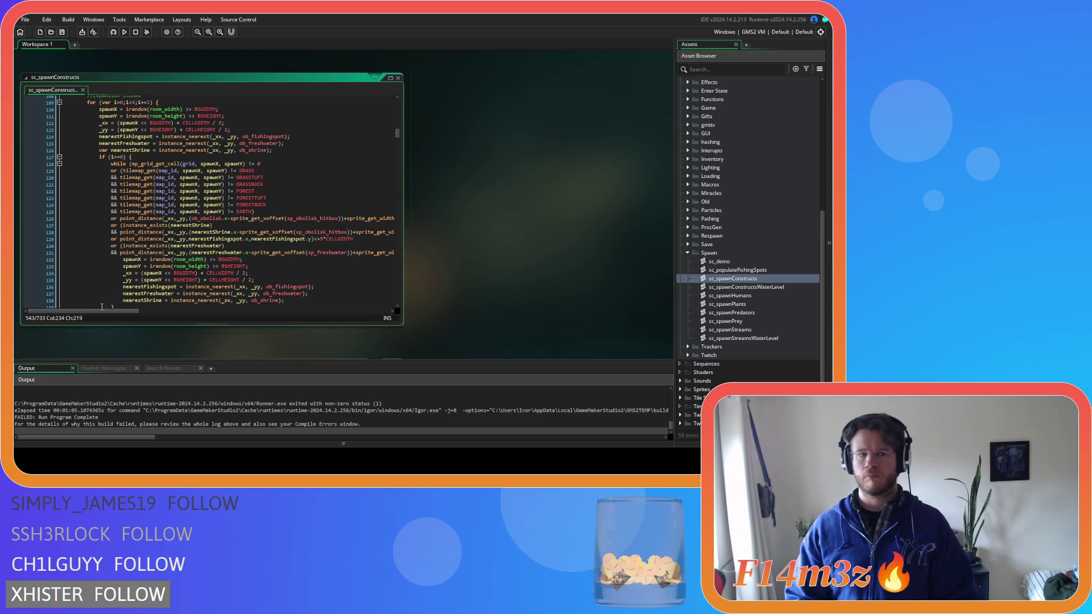
pyautogui.moveTo(103, 311)
pyautogui.mouseDown()
pyautogui.moveTo(301, 307)
pyautogui.moveTo(107, 311)
pyautogui.mouseUp()
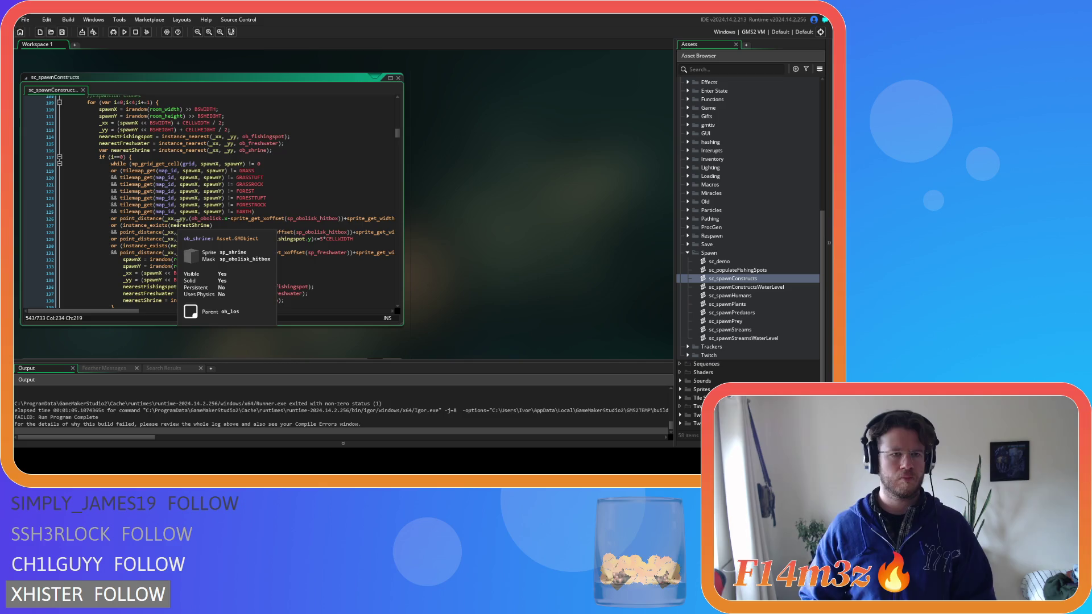
pyautogui.scroll(4, 208, 222)
pyautogui.scroll(6, 208, 221)
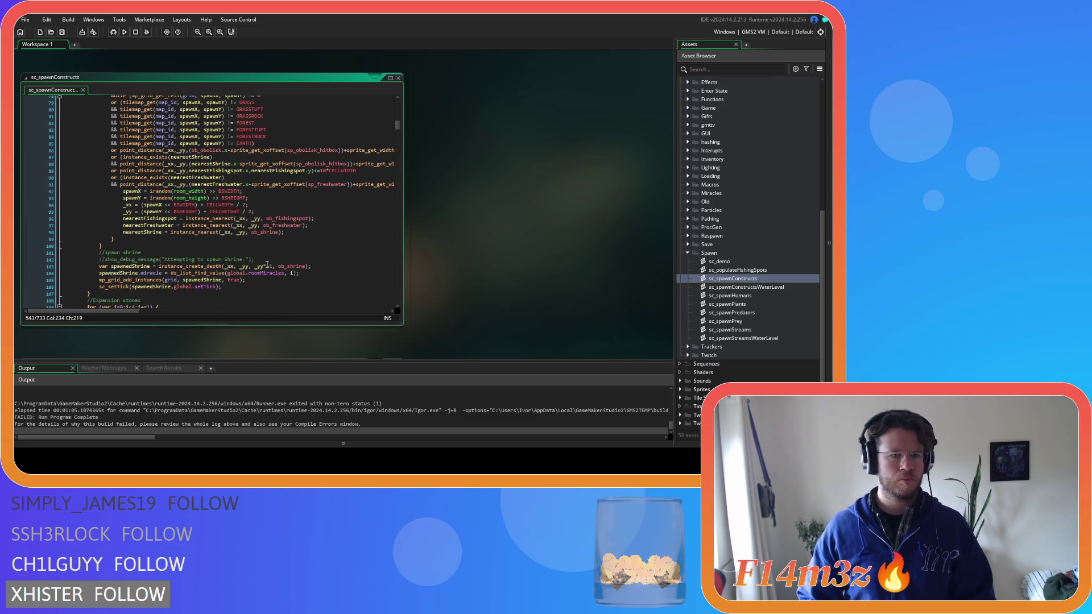
pyautogui.click(267, 265)
pyautogui.click(279, 259)
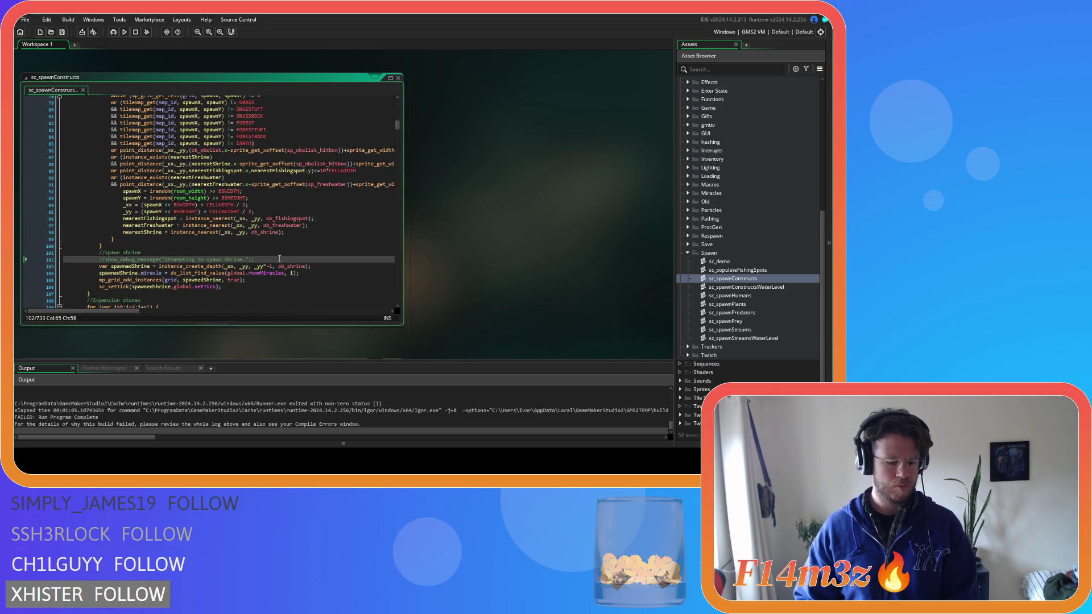
# Step: Uncomment the shrine and obelisk spawn debug messages
pyautogui.hotkey('ctrl', 'k')
pyautogui.scroll(15, 279, 256)
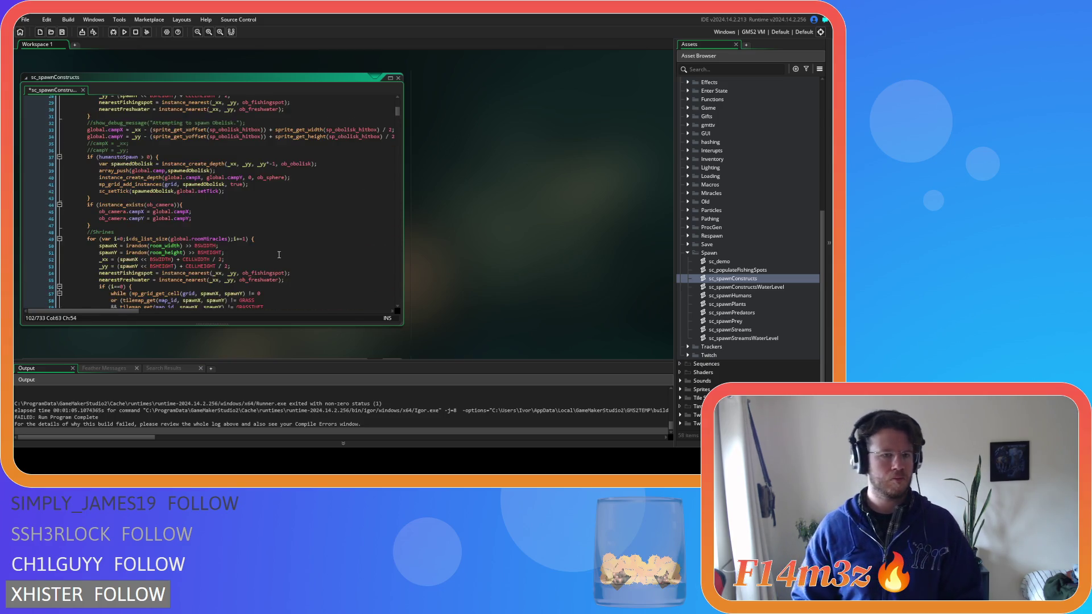
pyautogui.scroll(6, 279, 254)
pyautogui.scroll(-5, 279, 253)
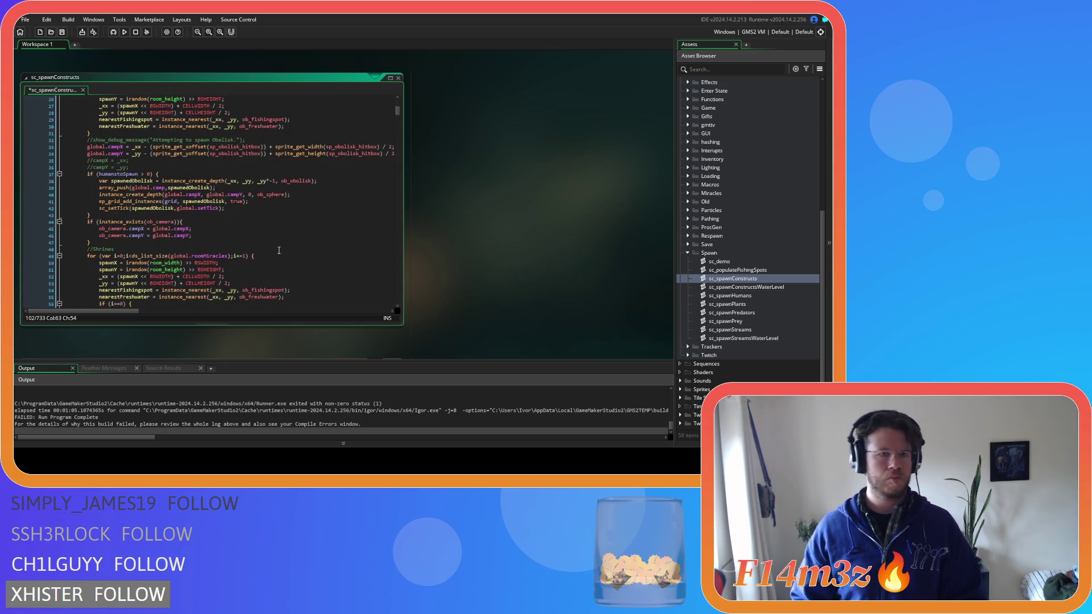
pyautogui.click(266, 140)
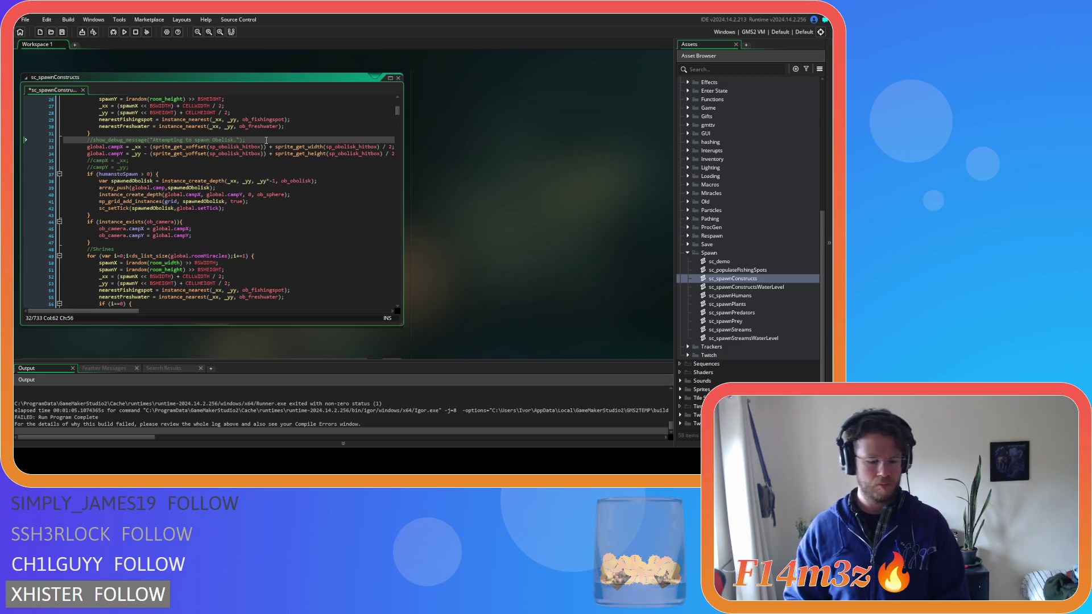
pyautogui.hotkey('ctrl', 'k')
pyautogui.scroll(8, 278, 188)
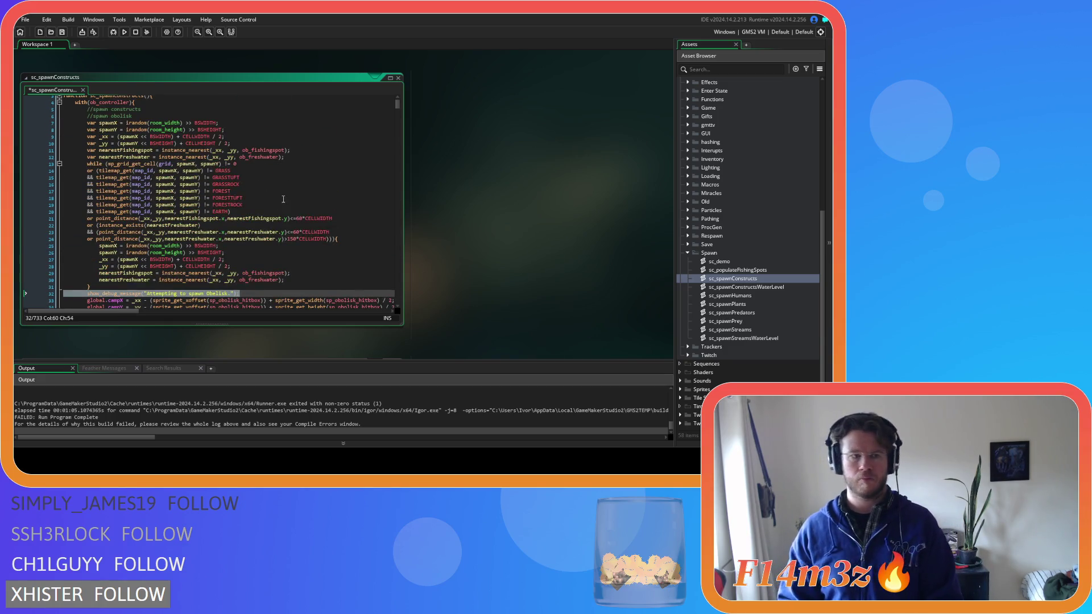
pyautogui.scroll(-4, 282, 199)
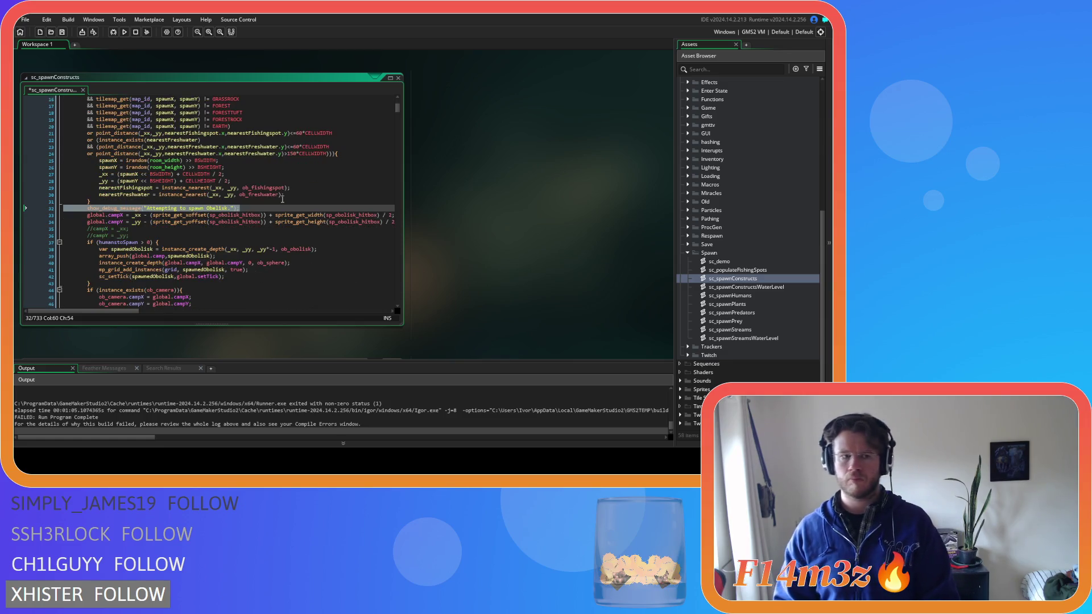
pyautogui.scroll(5, 281, 199)
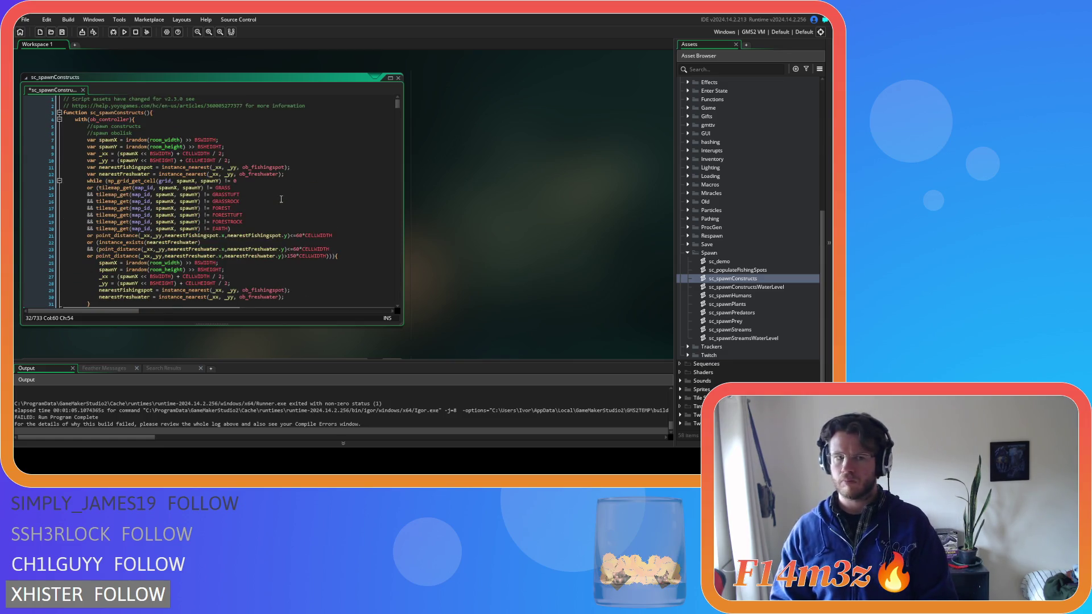
pyautogui.scroll(-3, 281, 199)
pyautogui.scroll(3, 281, 199)
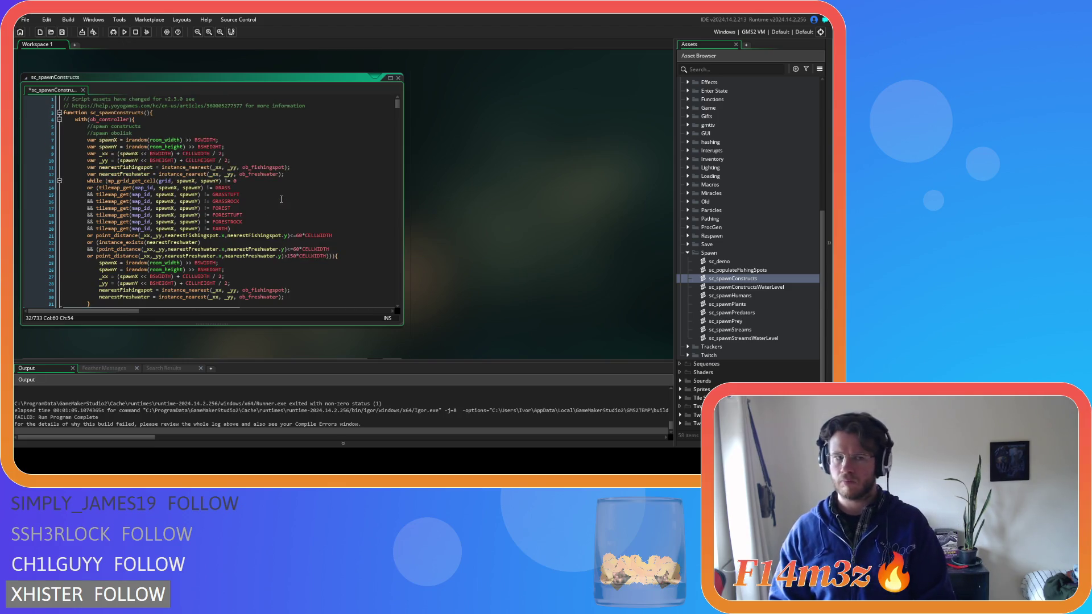
pyautogui.scroll(-3, 281, 199)
# Step: Move the Obelisk debug message onto a new line under the spawn obelisk comment
pyautogui.click(237, 242)
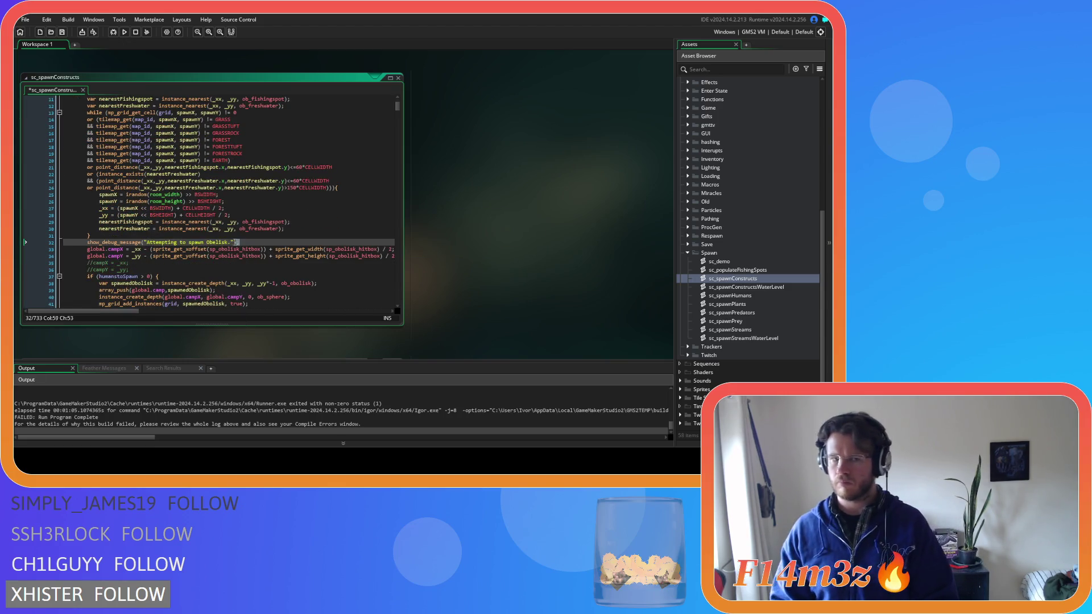
pyautogui.moveTo(236, 243); pyautogui.dragTo(88, 243)
pyautogui.hotkey('ctrl', 'c')
pyautogui.press('BackSpace')
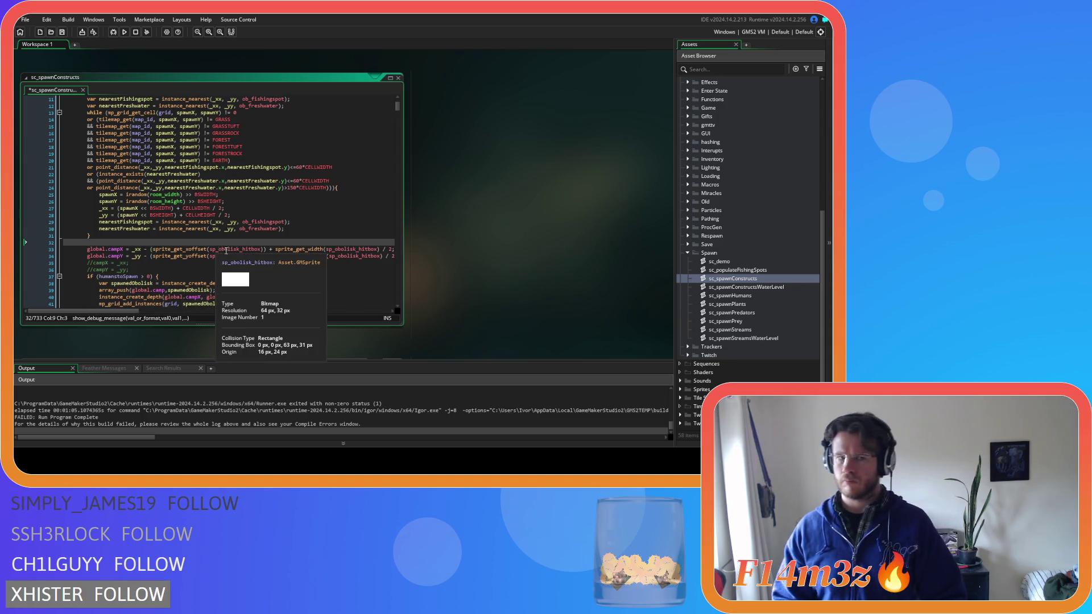
pyautogui.press('BackSpace')
pyautogui.press('BackSpace')
pyautogui.press('BackSpace')
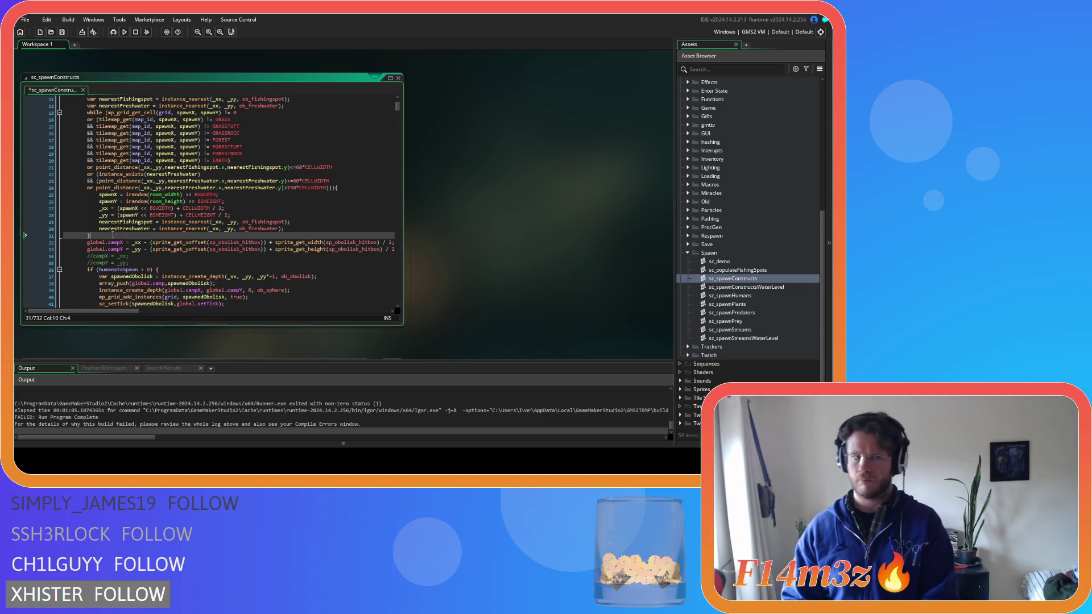
pyautogui.scroll(3, 203, 217)
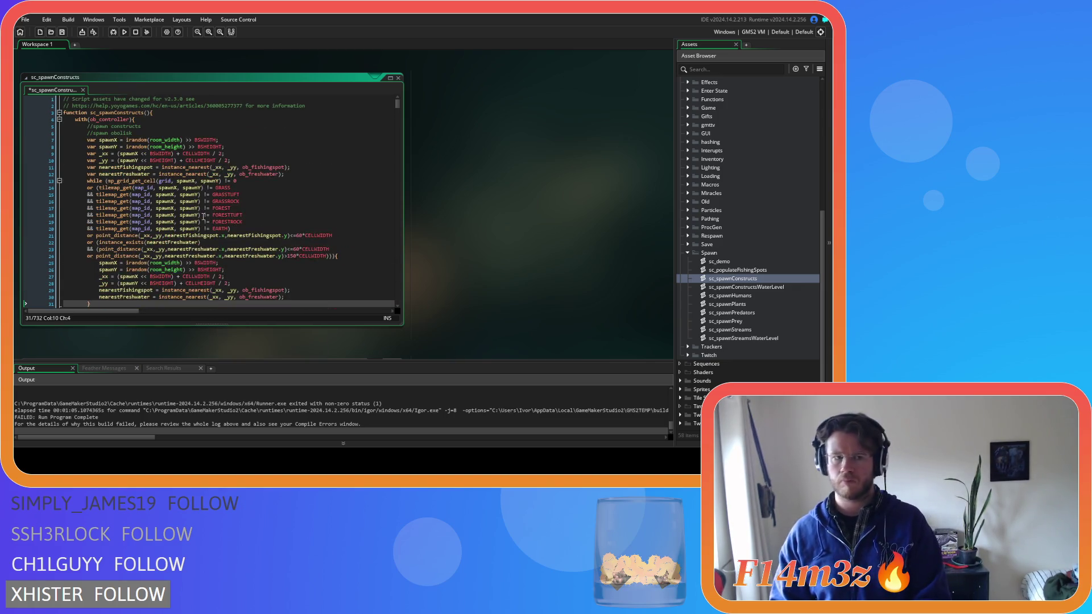
pyautogui.click(229, 132)
pyautogui.press('Return')
pyautogui.hotkey('ctrl', 'v')
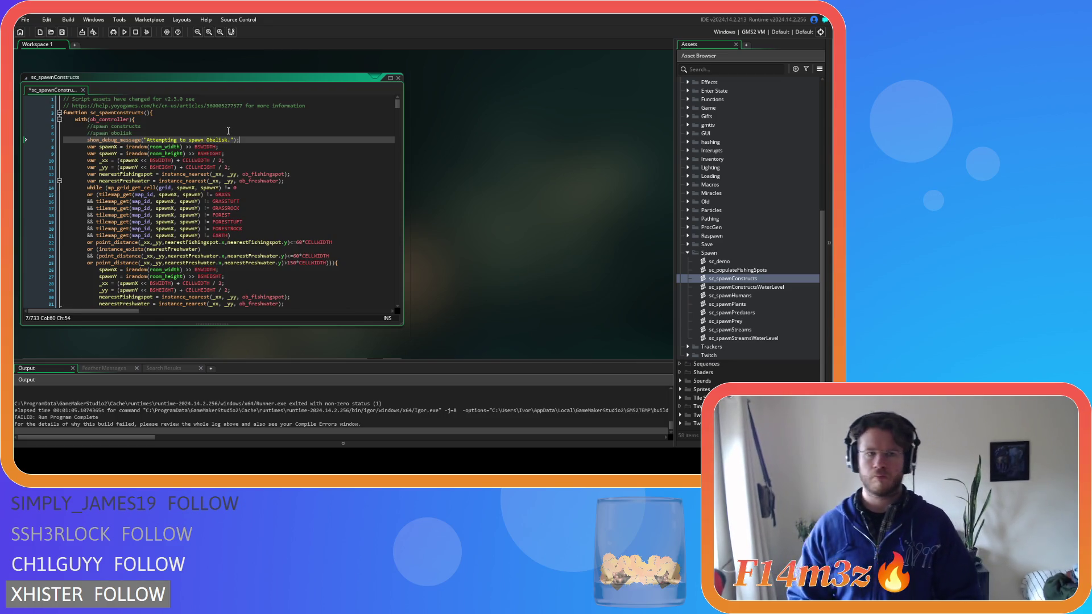
# Step: Move the Shrine debug message from after the loop into the shrines for loop
pyautogui.scroll(-10, 244, 139)
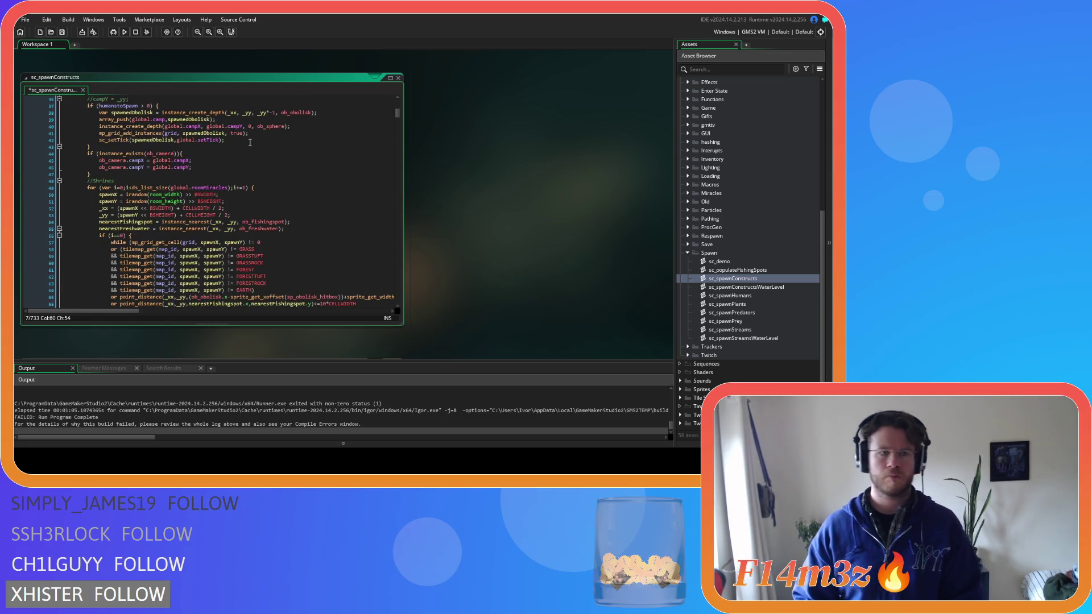
pyautogui.scroll(-7, 249, 142)
pyautogui.scroll(4, 239, 211)
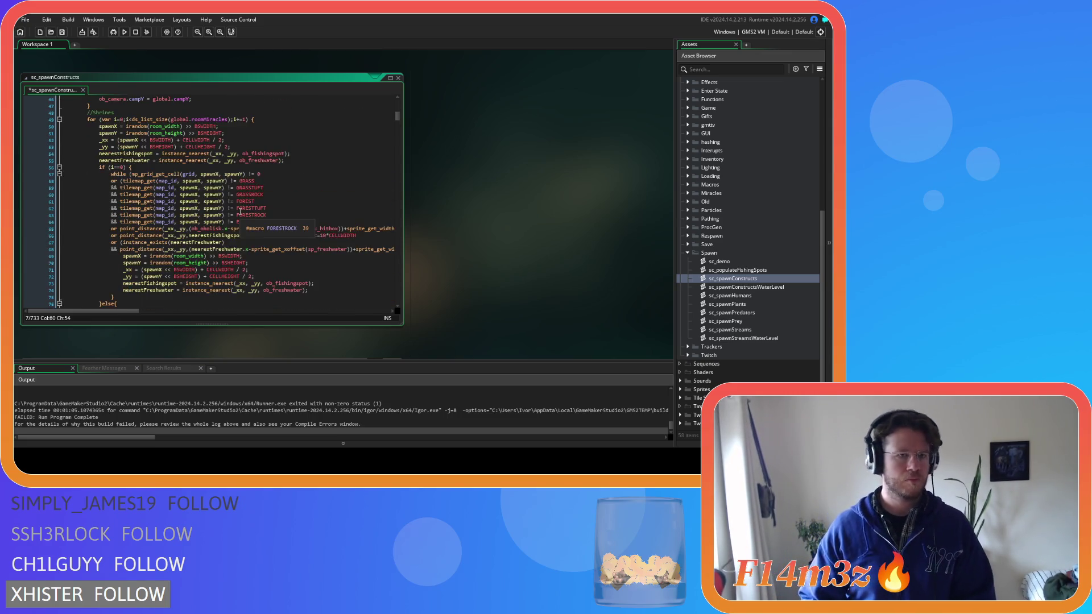
pyautogui.scroll(-2, 240, 211)
pyautogui.scroll(-2, 240, 211)
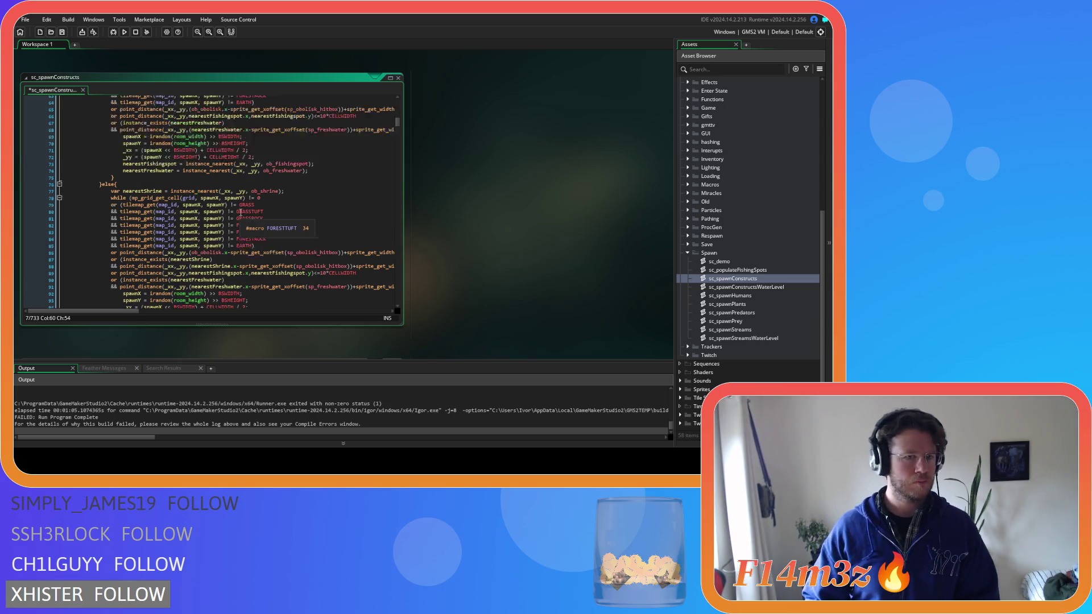
pyautogui.scroll(2, 240, 211)
pyautogui.scroll(-8, 240, 212)
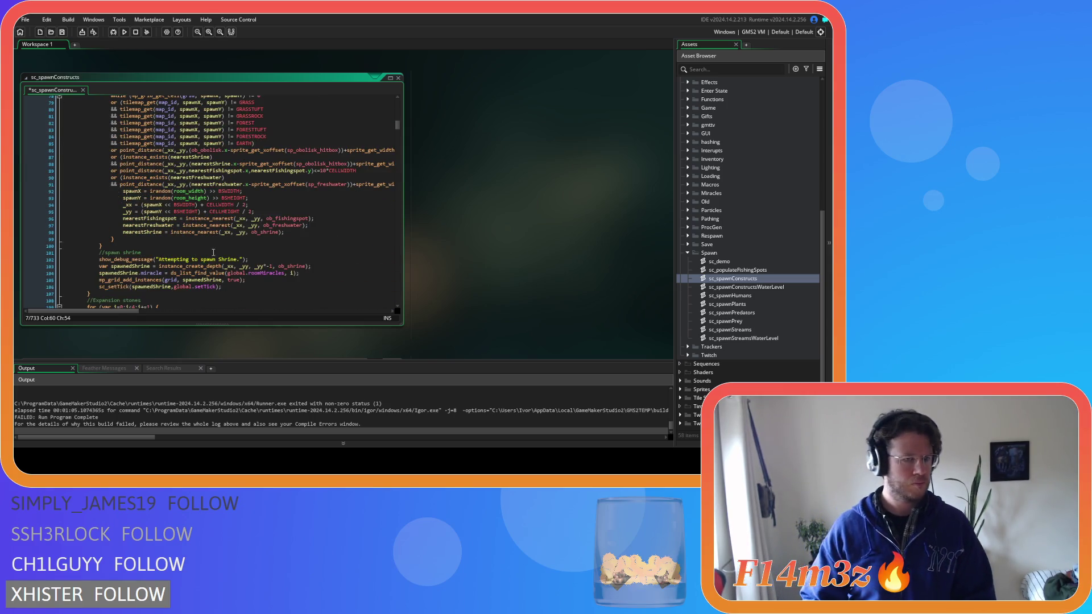
pyautogui.hotkey('shift', 'Up')
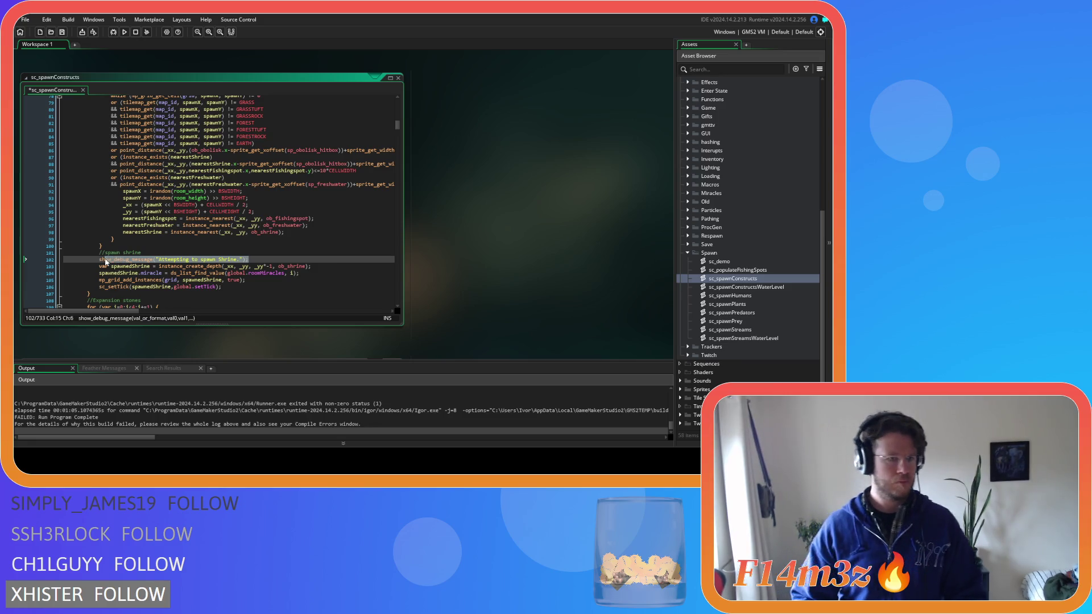
pyautogui.press('BackSpace')
pyautogui.press('BackSpace')
pyautogui.press('BackSpace')
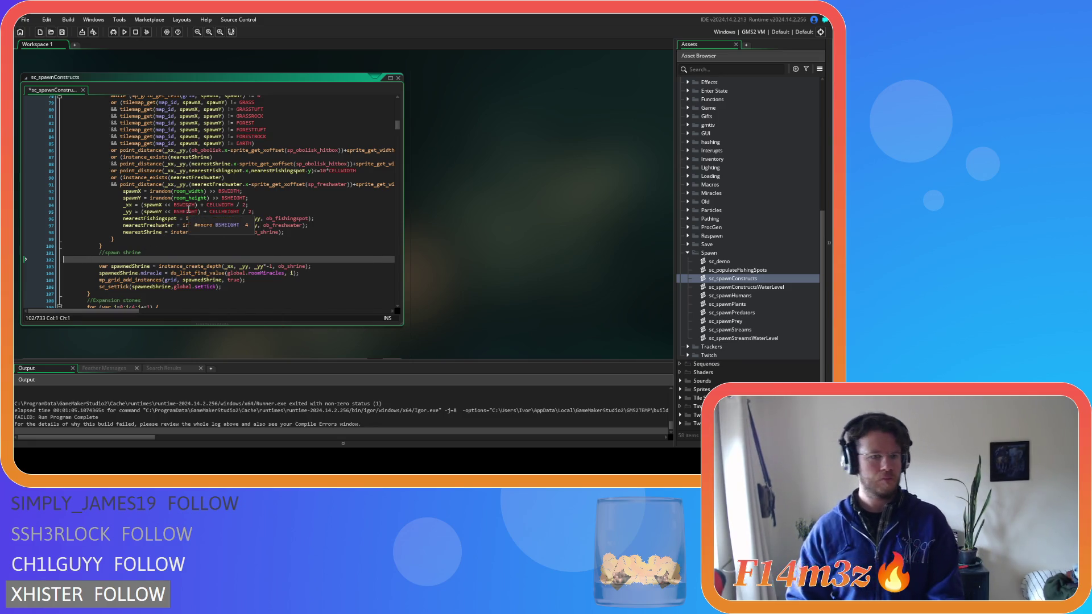
pyautogui.scroll(10, 170, 225)
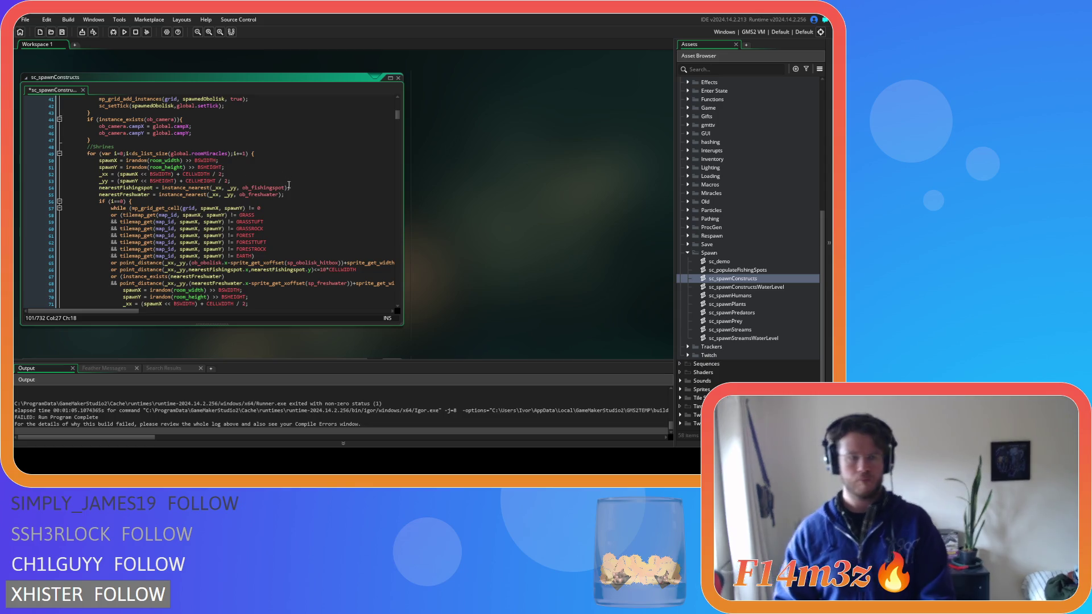
pyautogui.click(277, 152)
pyautogui.press('Return')
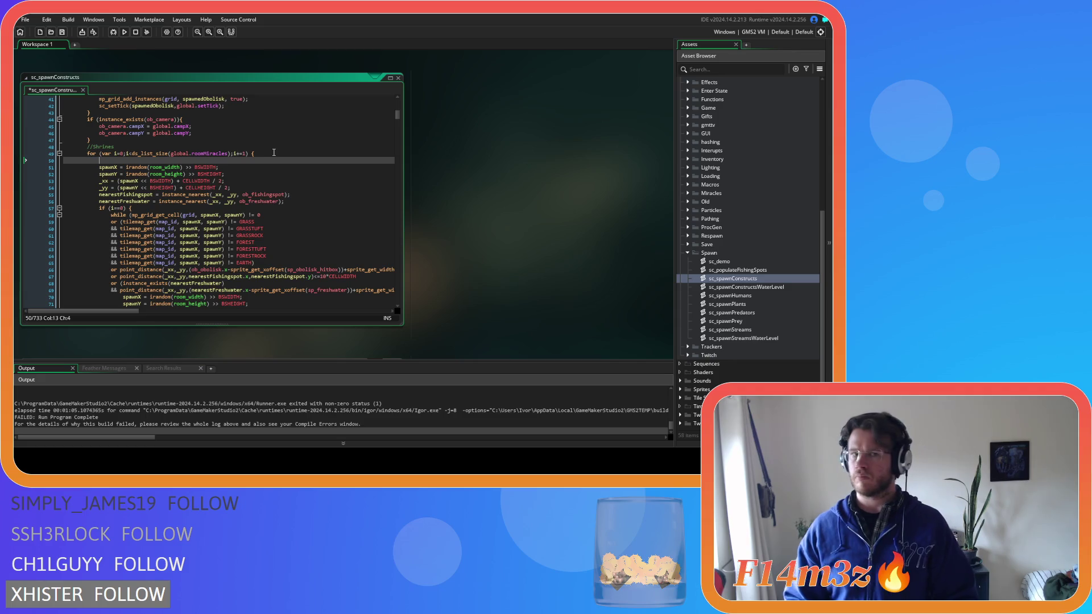
pyautogui.write('show_debug_message("Attempting to spawn Shrine.");')
# Step: Save the script and scroll down through the following spawn blocks
pyautogui.hotkey('ctrl', 's')
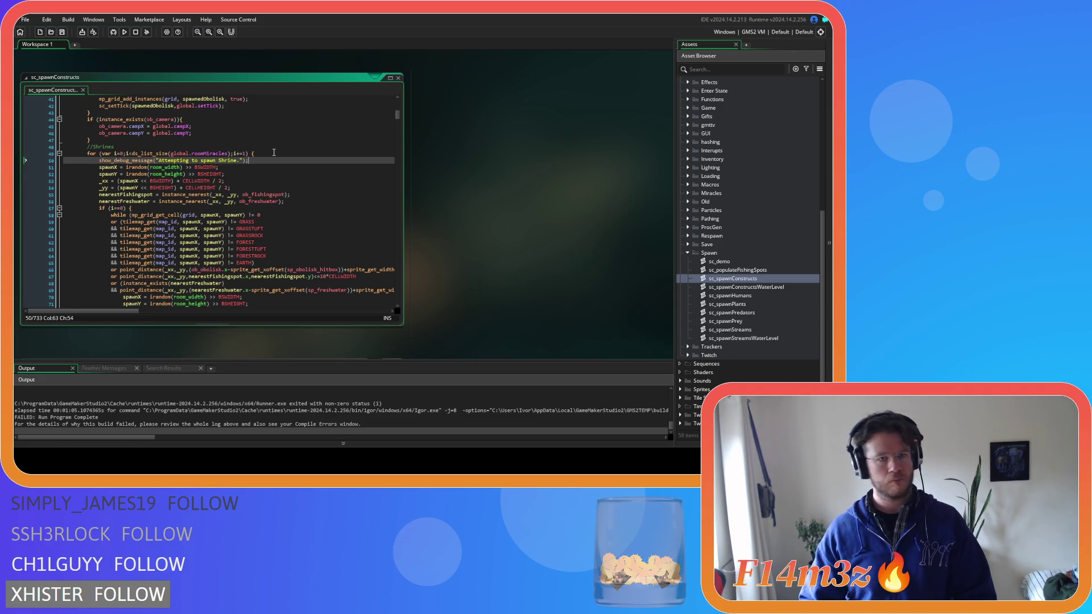
pyautogui.scroll(-9, 273, 152)
pyautogui.scroll(-8, 274, 152)
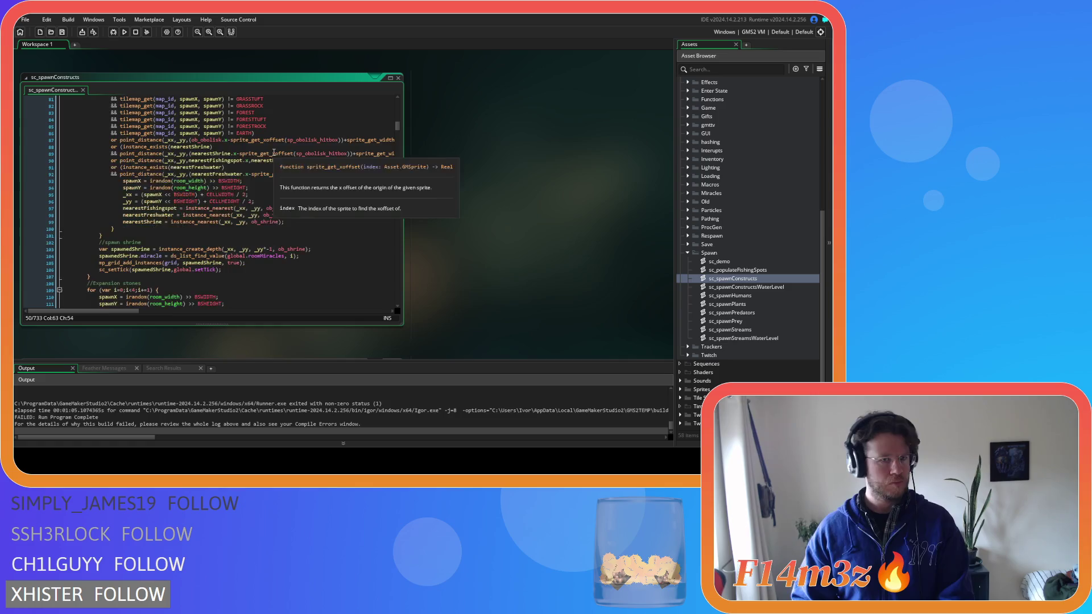
pyautogui.scroll(-5, 273, 153)
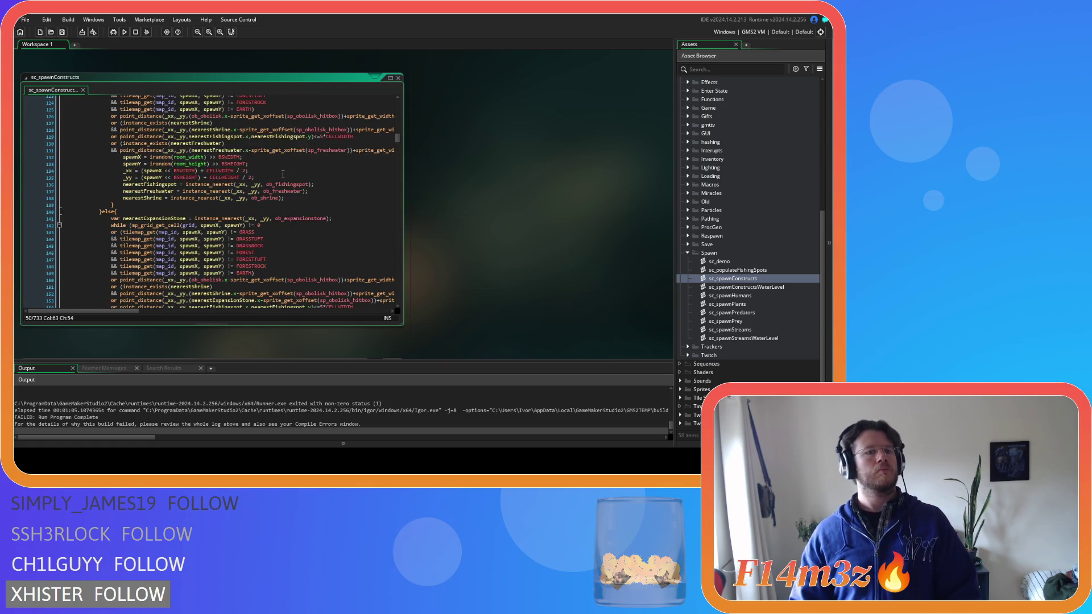
pyautogui.scroll(-9, 286, 212)
pyautogui.scroll(18, 286, 211)
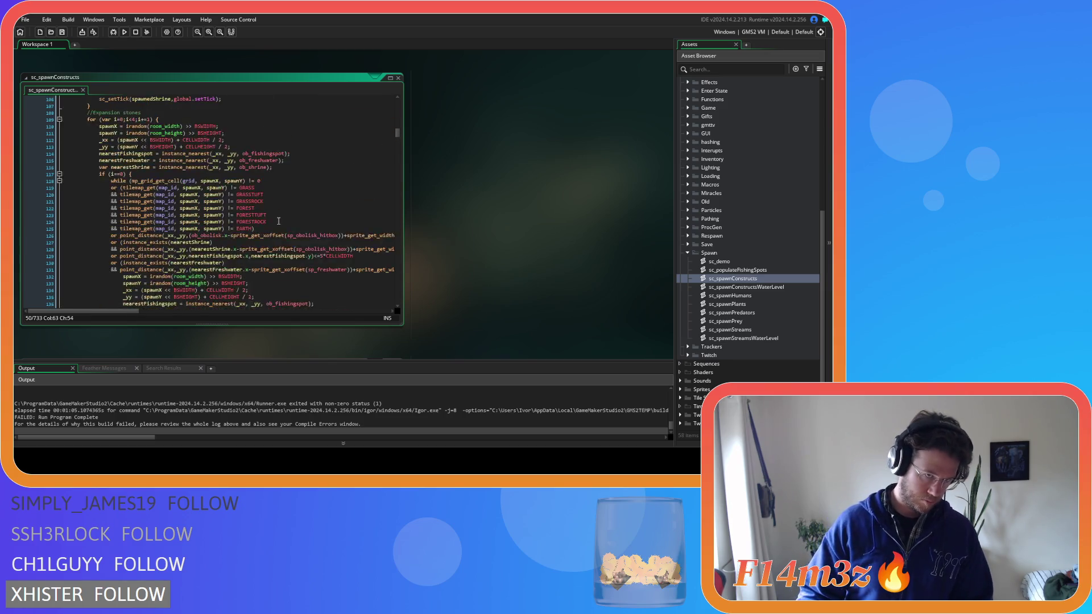
pyautogui.scroll(12, 277, 221)
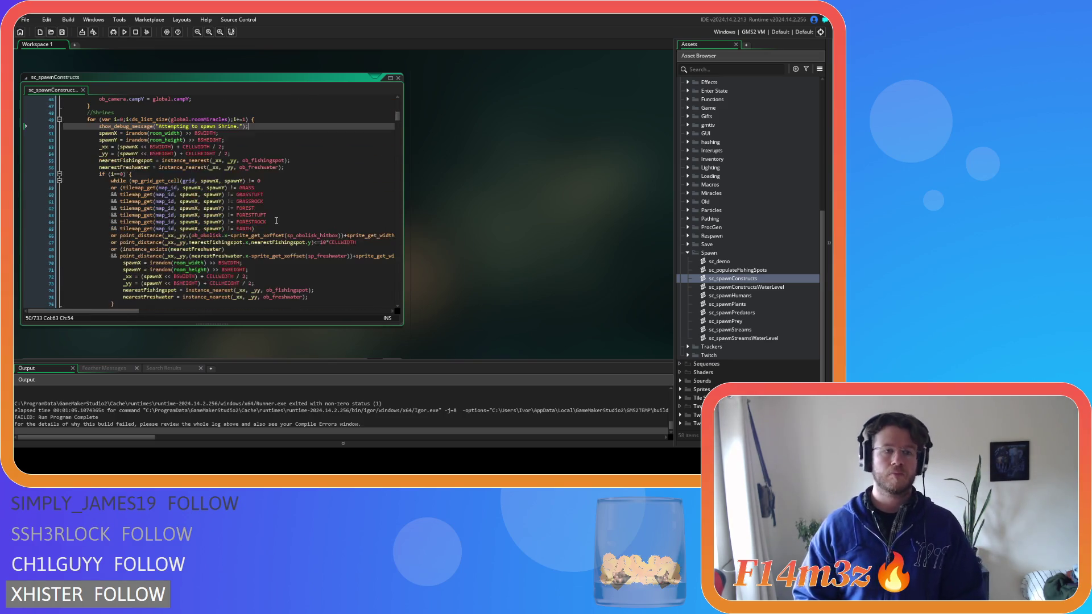
pyautogui.scroll(-15, 276, 220)
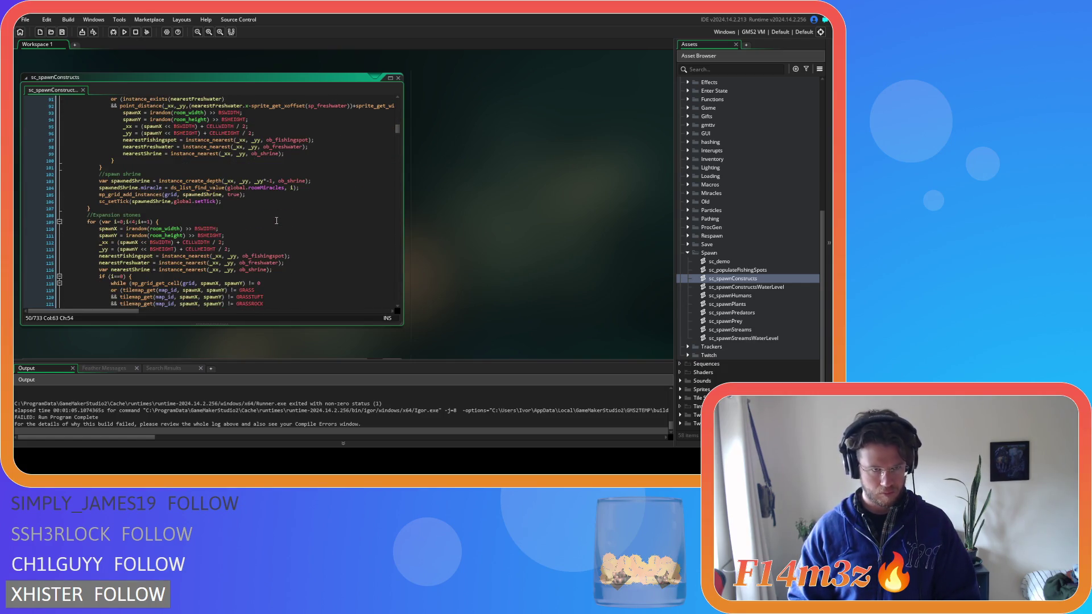
pyautogui.scroll(-5, 276, 220)
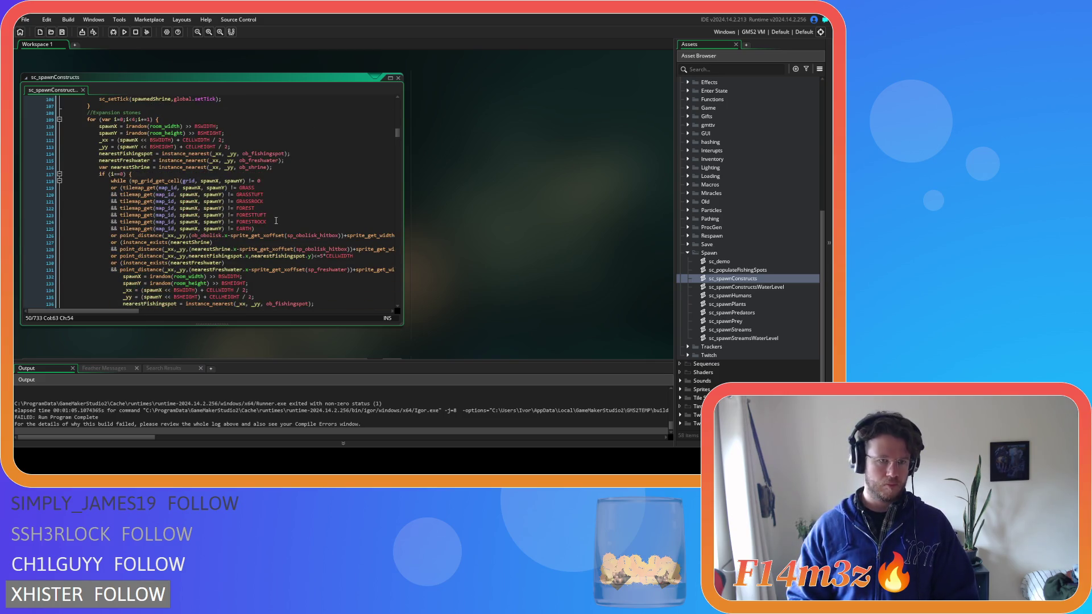
pyautogui.scroll(-12, 276, 220)
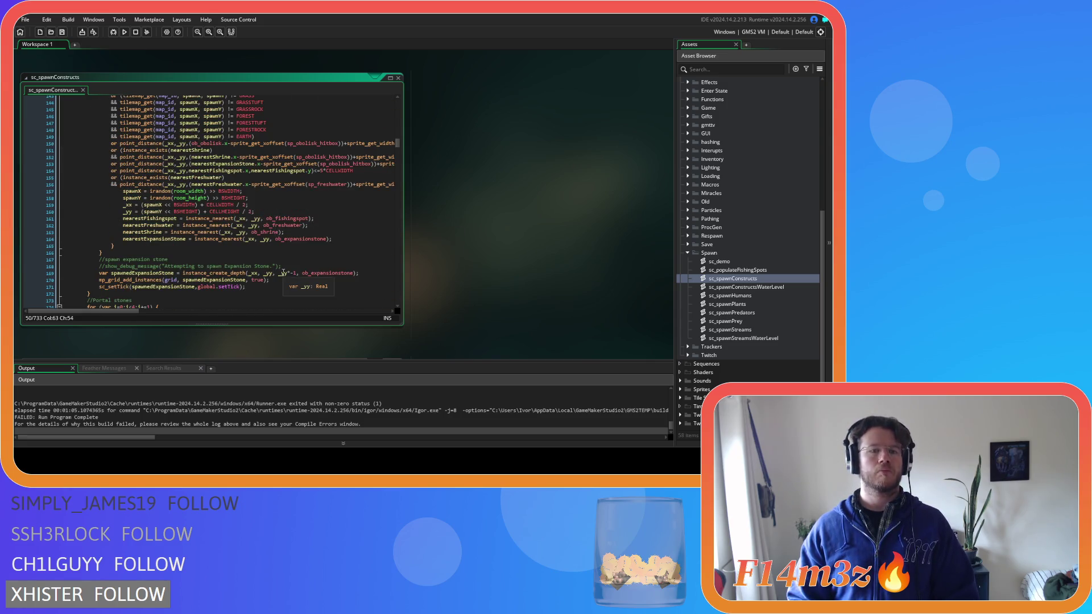
# Step: Uncomment the Expansion Stone debug line and cut it from after the loop
pyautogui.moveTo(280, 266); pyautogui.dragTo(152, 266)
pyautogui.moveTo(288, 265); pyautogui.dragTo(95, 272)
pyautogui.hotkey('ctrl', 'shift', 'k')
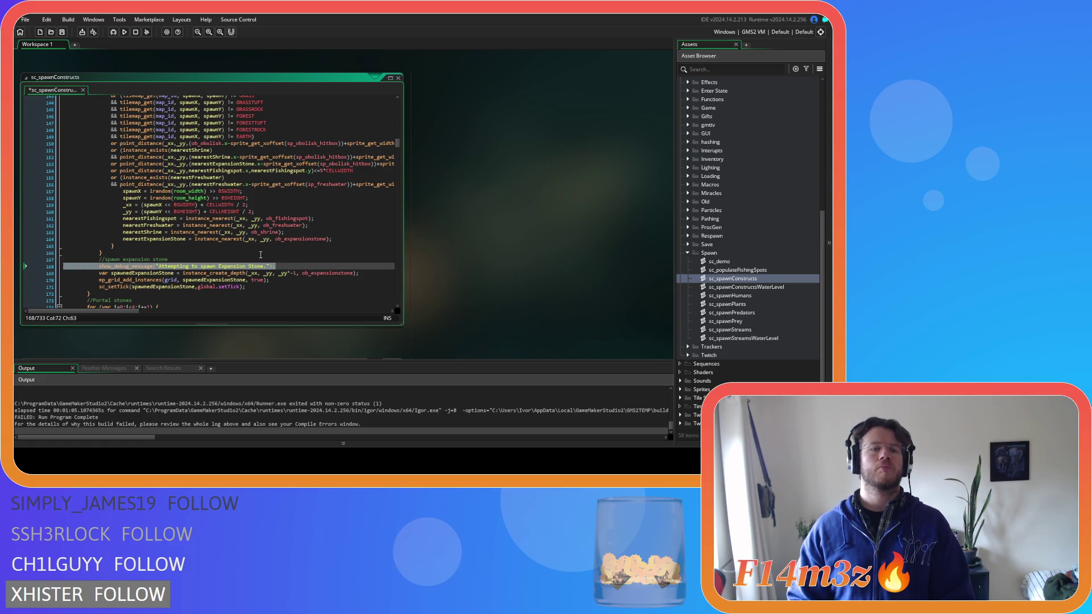
pyautogui.hotkey('shift', 'Home')
pyautogui.hotkey('ctrl', 'c')
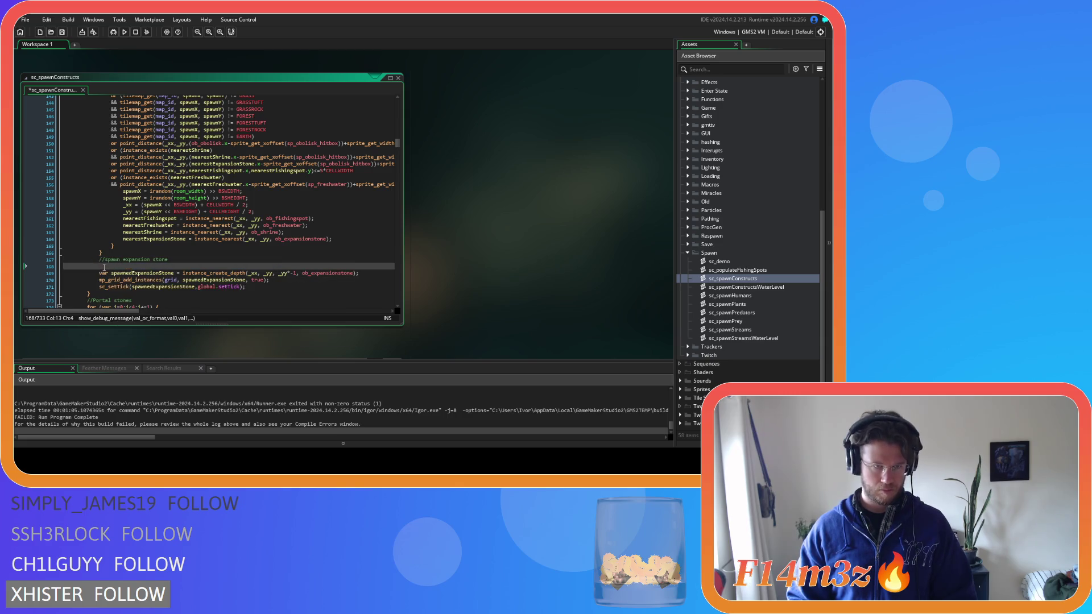
pyautogui.press('BackSpace')
pyautogui.press('BackSpace')
# Step: Paste the Expansion Stone message on a new line inside the expansion stones loop and save
pyautogui.scroll(8, 111, 246)
pyautogui.scroll(5, 111, 246)
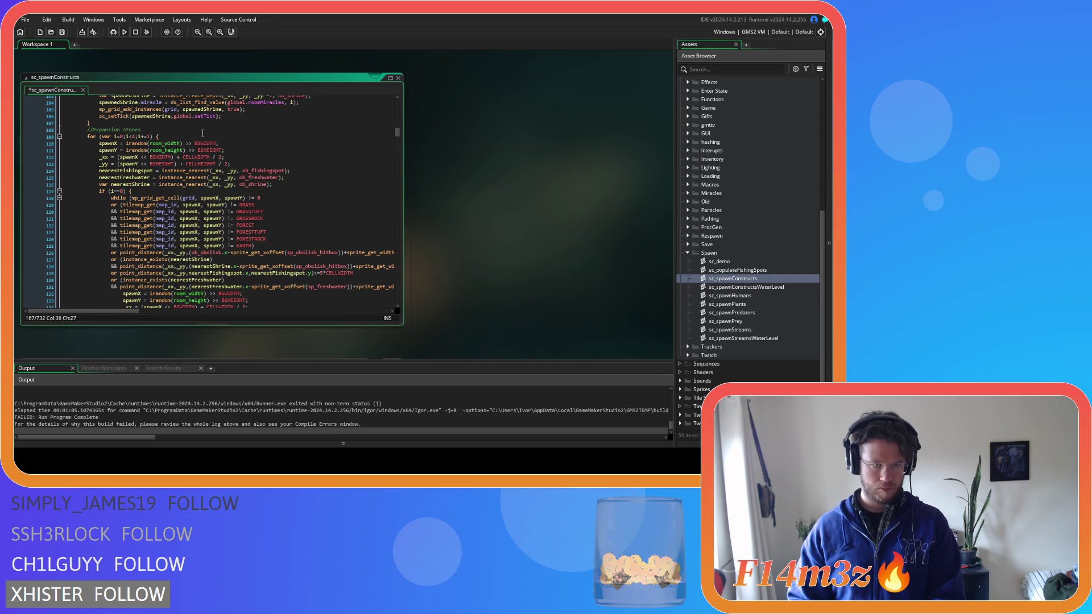
pyautogui.click(193, 138)
pyautogui.press('BackSpace')
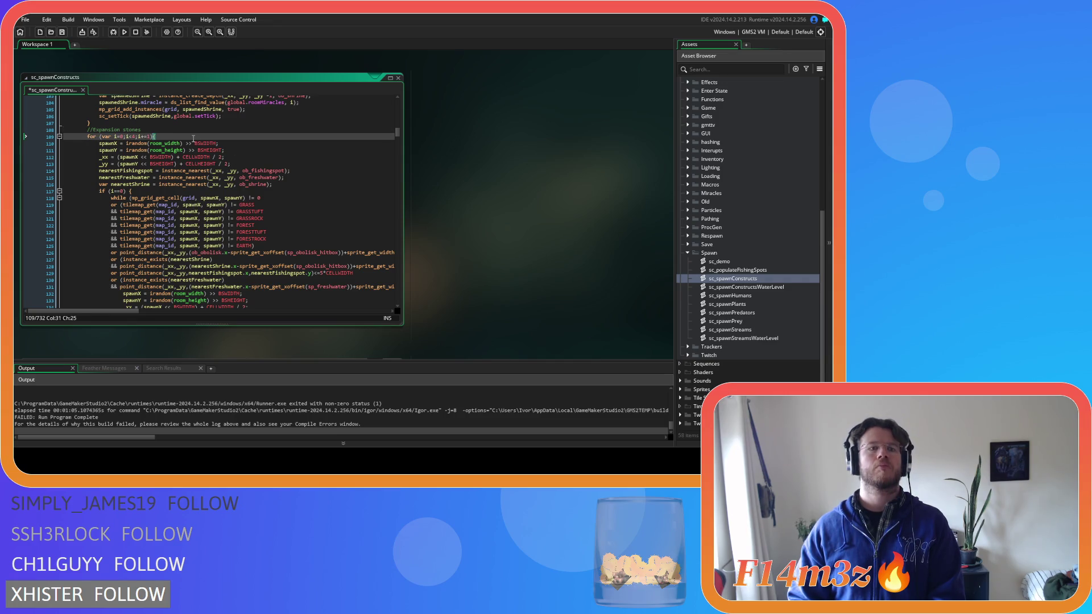
pyautogui.press('Right')
pyautogui.press('Return')
pyautogui.hotkey('ctrl', 'v')
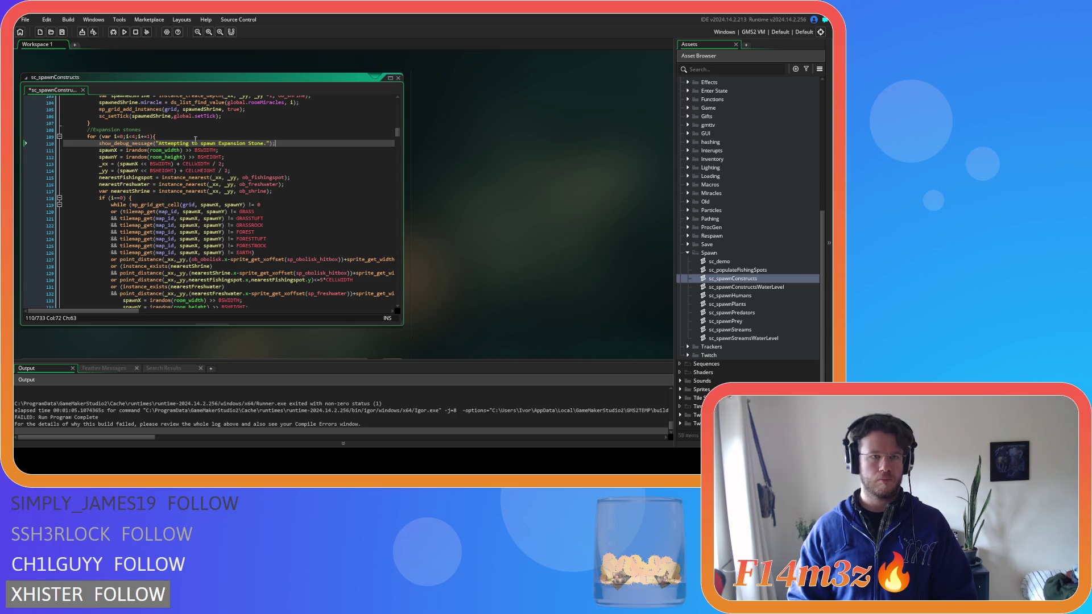
pyautogui.hotkey('ctrl', 's')
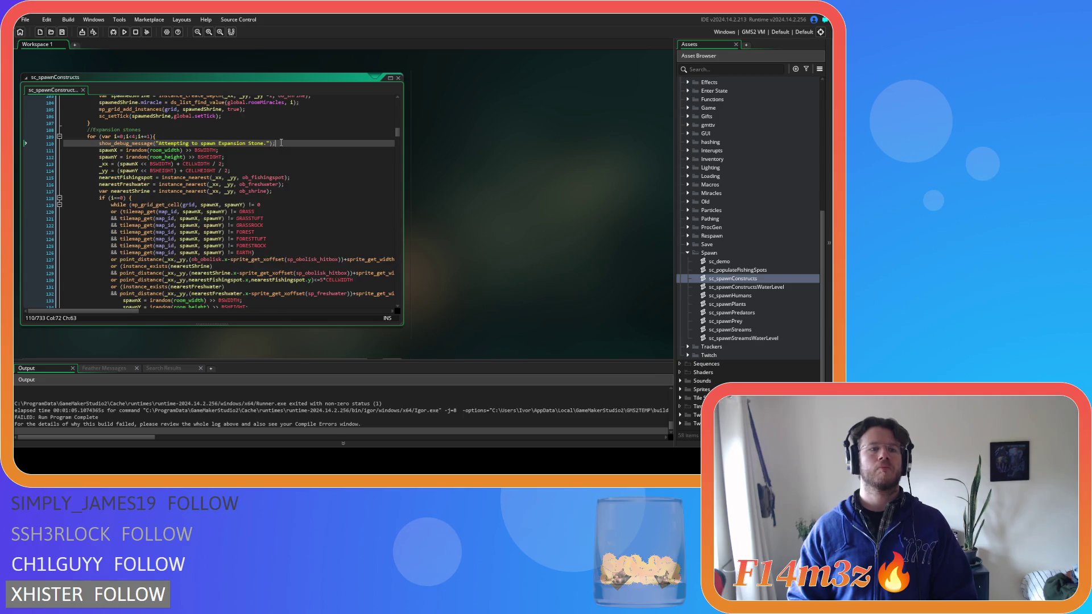
pyautogui.scroll(-15, 280, 143)
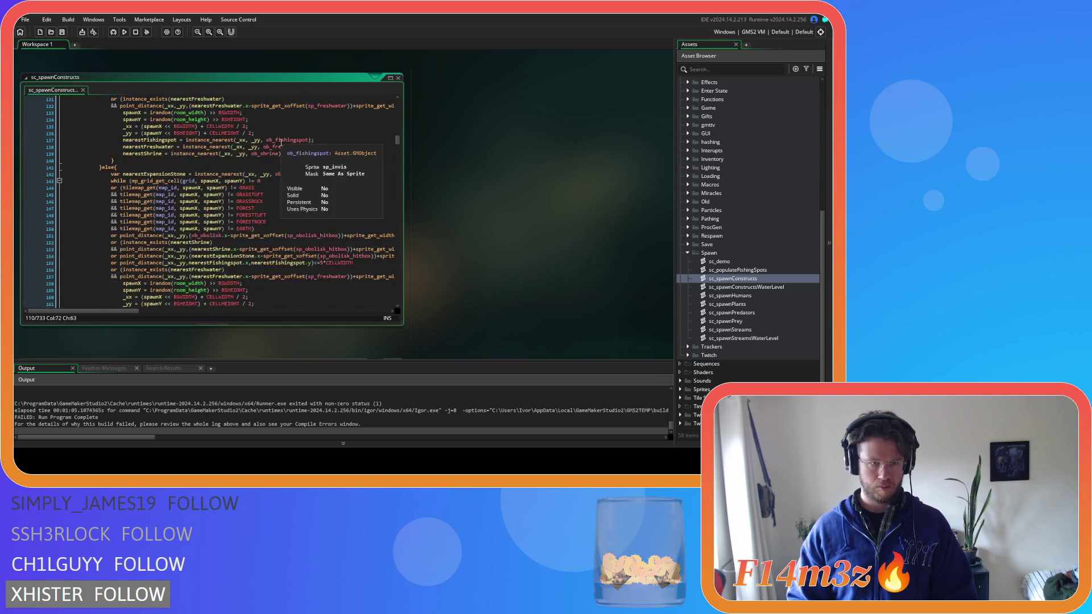
pyautogui.scroll(-20, 280, 143)
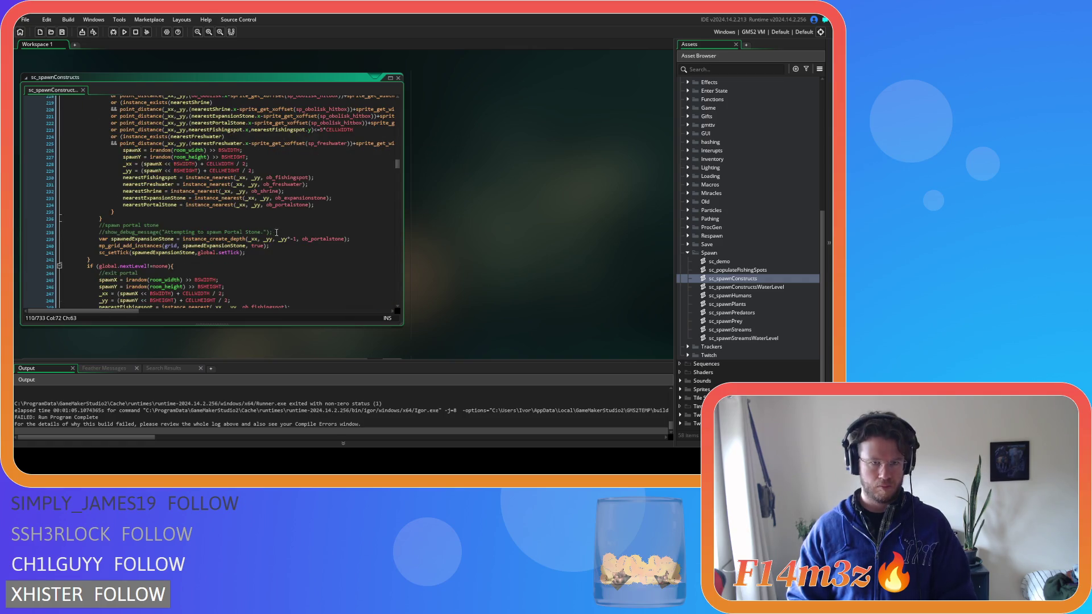
# Step: Uncomment the Portal Stone debug line, move it inside the portal stones loop, and save
pyautogui.click(146, 233)
pyautogui.hotkey('ctrl', 'k')
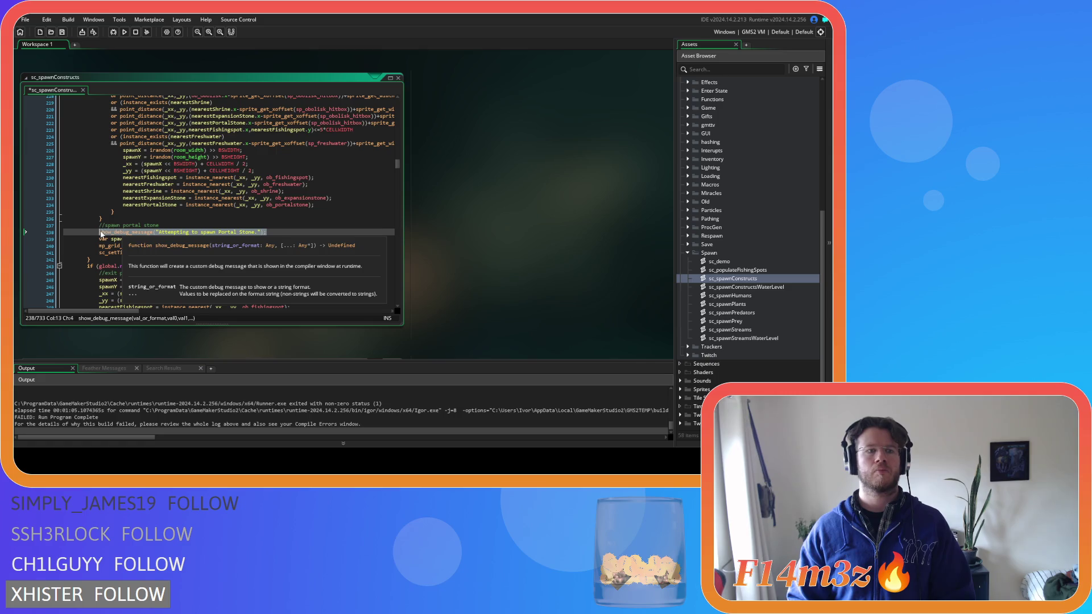
pyautogui.hotkey('ctrl', 'd')
pyautogui.scroll(20, 119, 231)
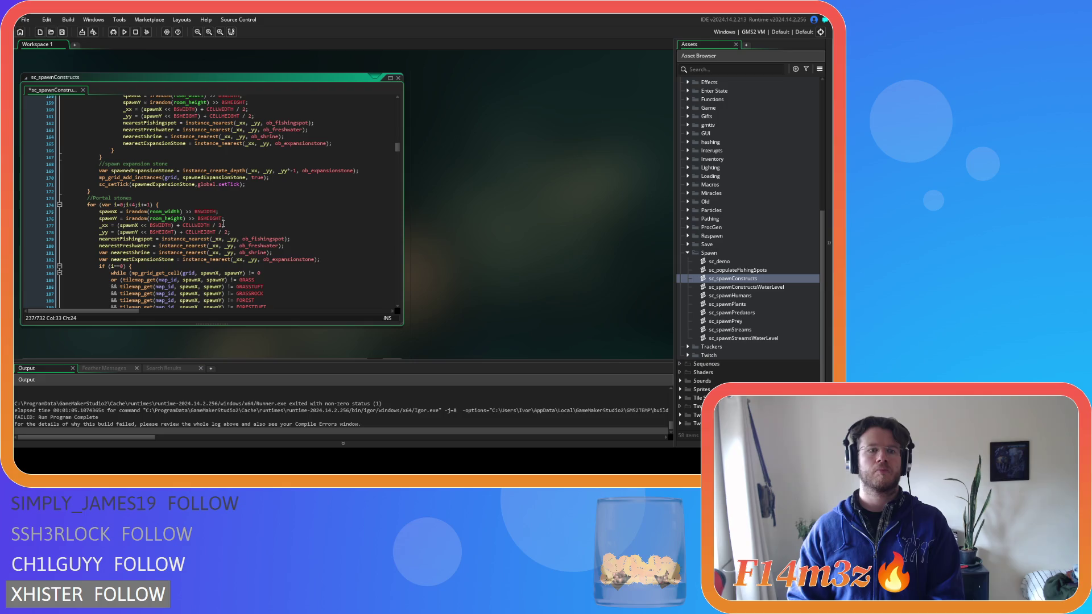
pyautogui.click(216, 207)
pyautogui.press('Return')
pyautogui.hotkey('ctrl', 'v')
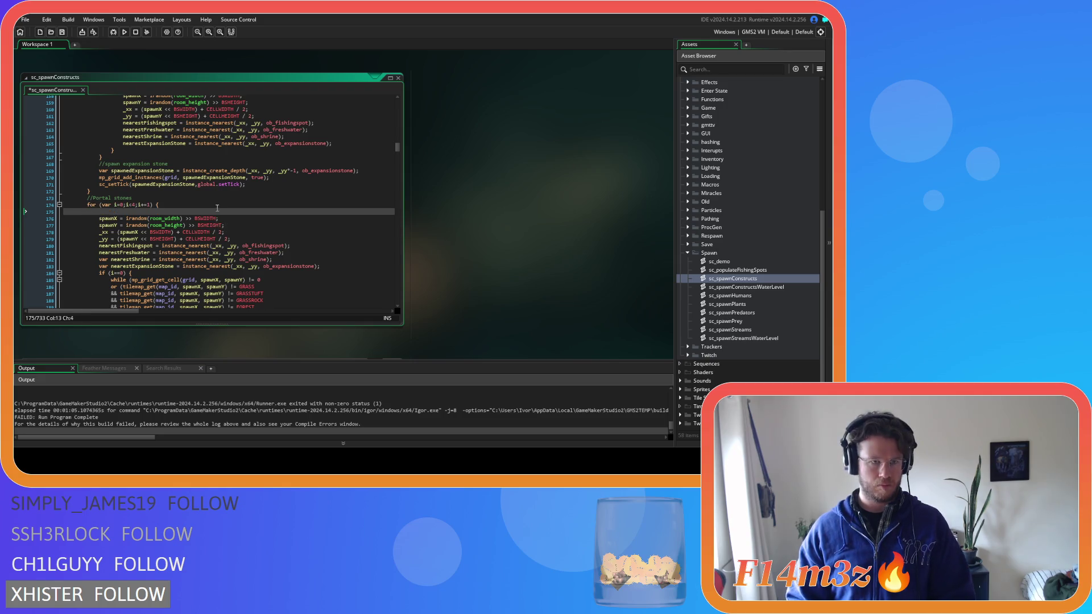
pyautogui.hotkey('ctrl', 's')
# Step: Delete the leftover commented debug line near the exit portal spawn and its empty line
pyautogui.scroll(-5, 237, 192)
pyautogui.scroll(-20, 237, 192)
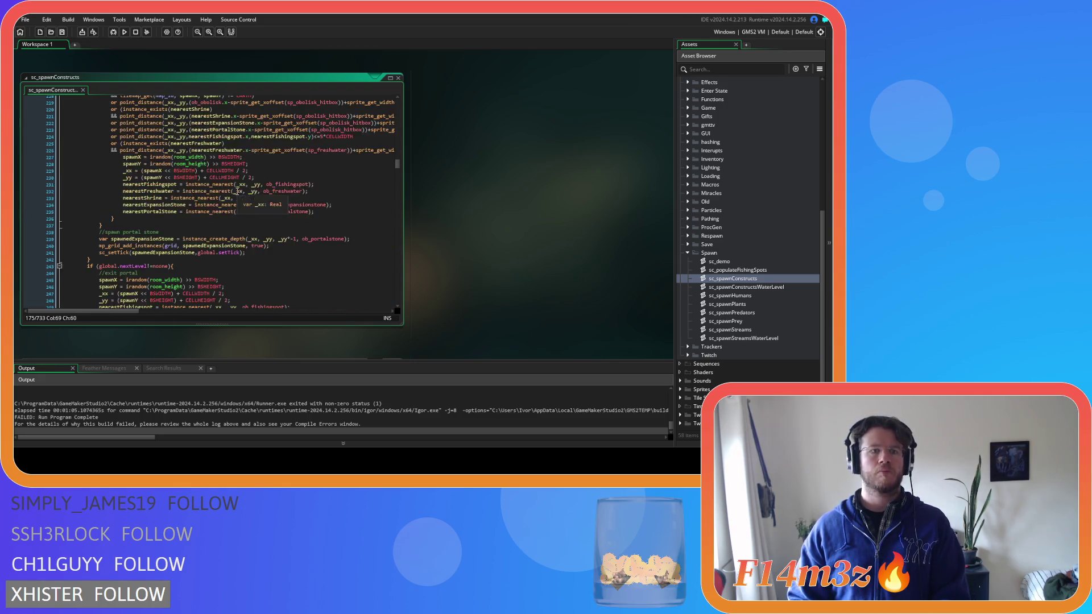
pyautogui.scroll(-7, 237, 191)
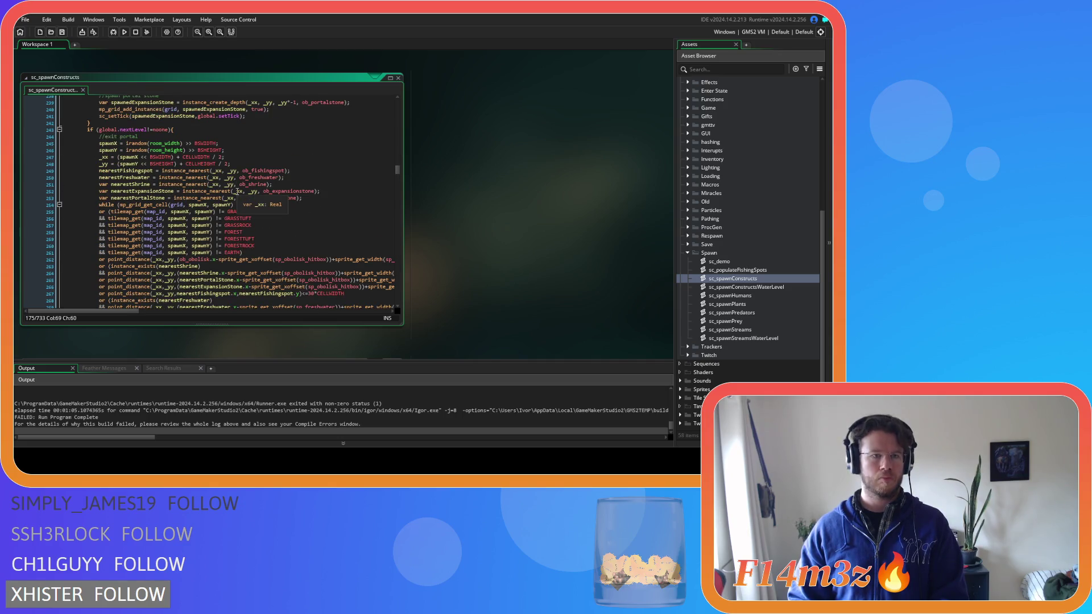
pyautogui.moveTo(254, 218); pyautogui.dragTo(98, 227)
pyautogui.moveTo(141, 197)
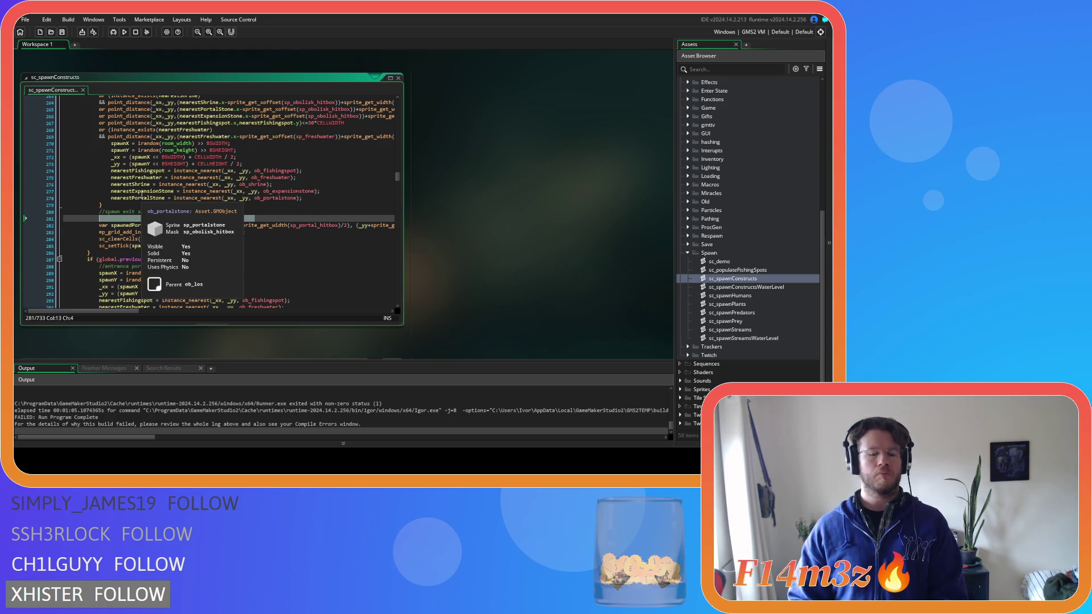
pyautogui.press('BackSpace')
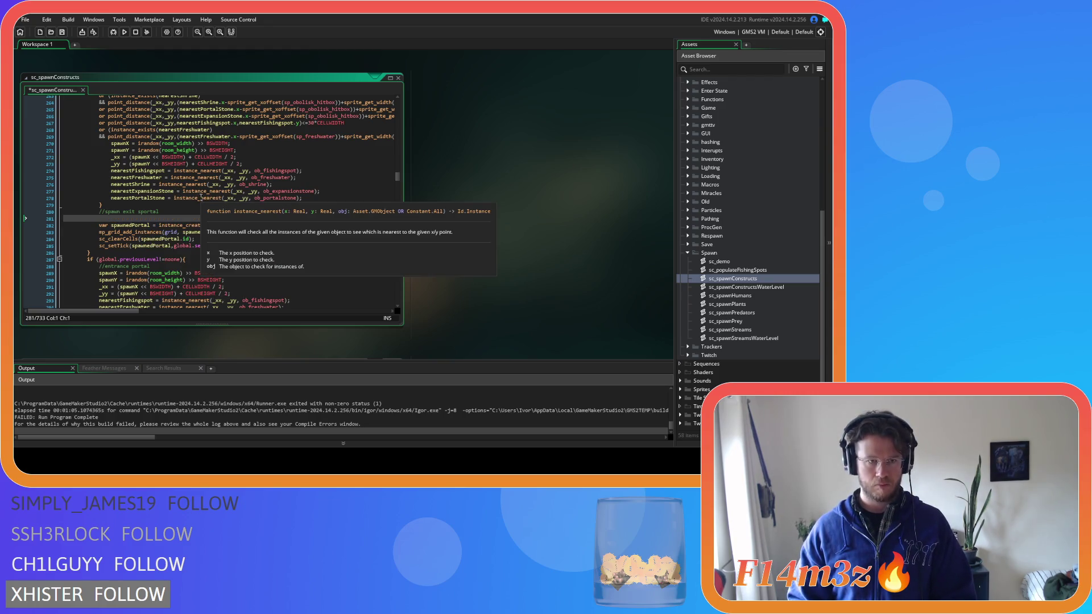
pyautogui.press('BackSpace')
pyautogui.scroll(12, 226, 189)
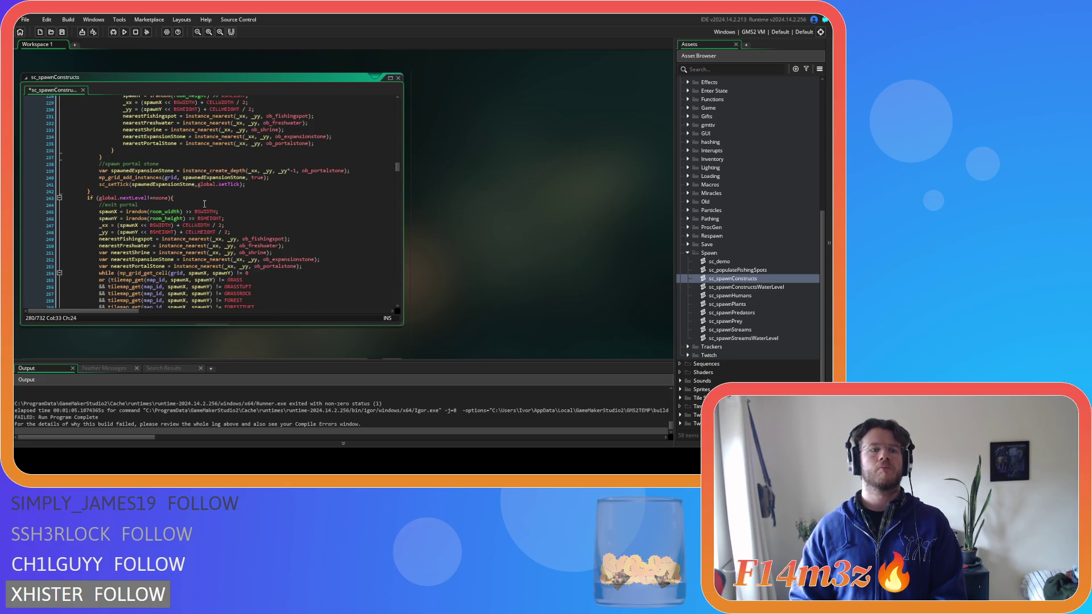
# Step: Paste the spawn-Portal debug message under the //exit portal comment and fix its indentation
pyautogui.click(203, 203)
pyautogui.press('Return')
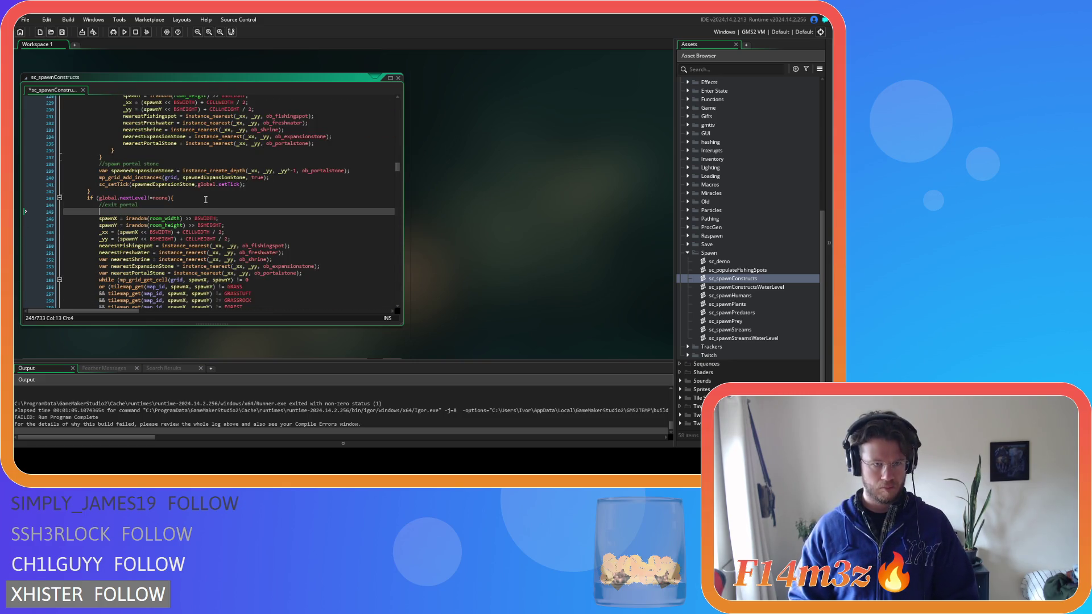
pyautogui.write('show_debug_message("Attempting to spawn Portal.");')
pyautogui.press('Home')
pyautogui.press('BackSpace')
pyautogui.press('BackSpace')
pyautogui.press('BackSpace')
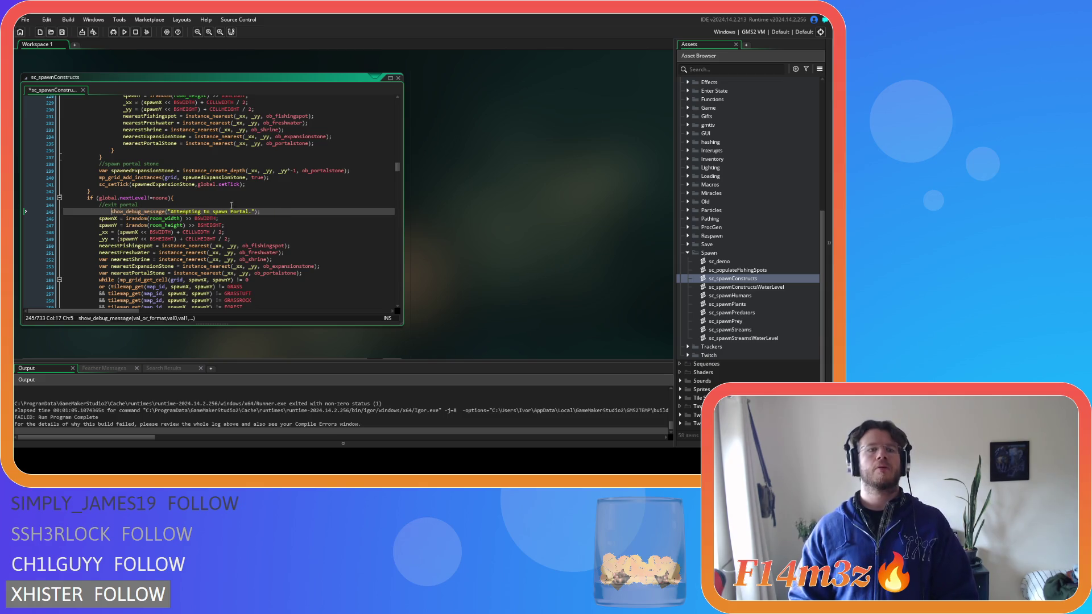
pyautogui.press('BackSpace')
# Step: Remove the old commented-out portal debug message line
pyautogui.scroll(-10, 250, 205)
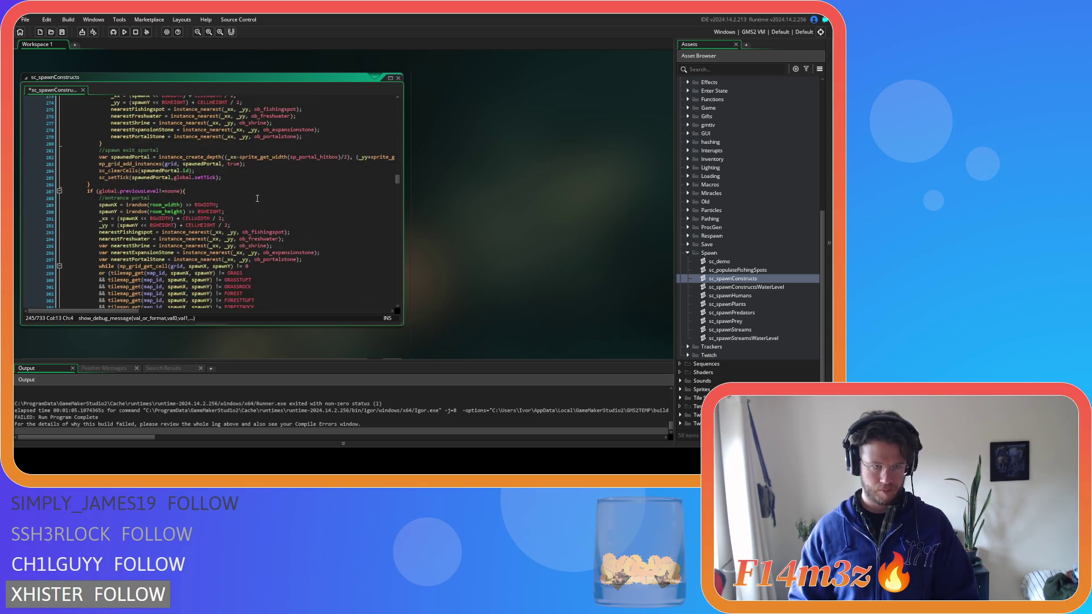
pyautogui.scroll(-2, 257, 198)
pyautogui.scroll(-9, 257, 197)
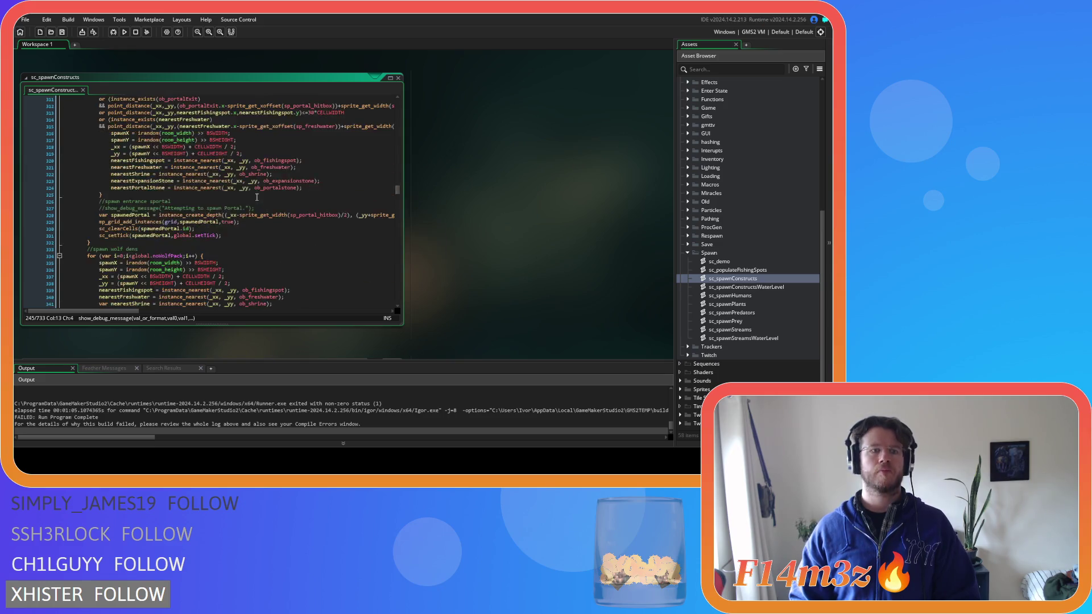
pyautogui.moveTo(258, 139); pyautogui.dragTo(100, 141)
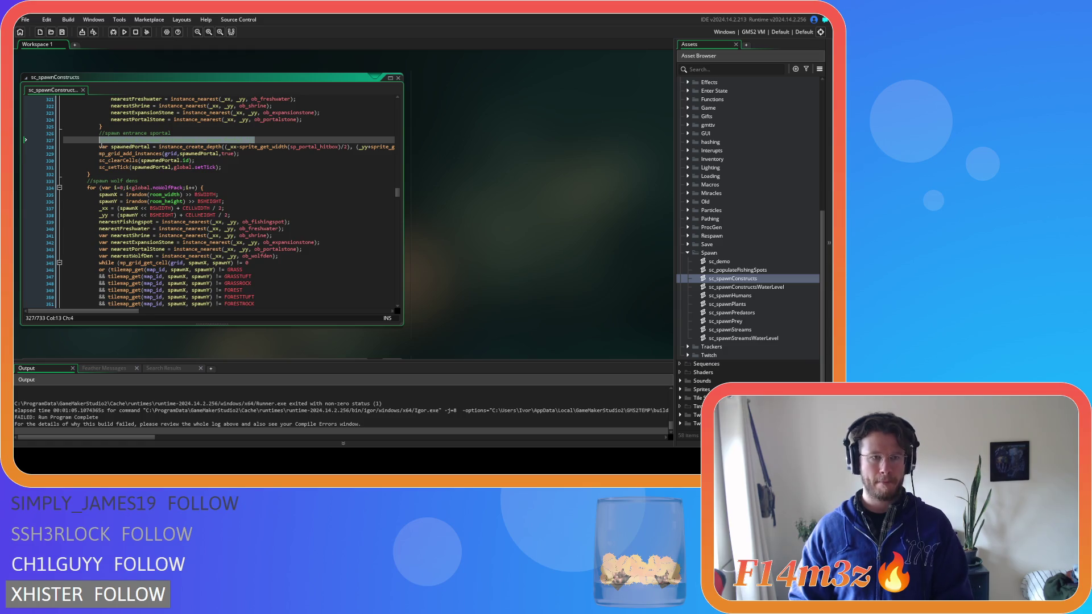
pyautogui.hotkey('ctrl', 'shift', 'k')
pyautogui.write('show_debug_message("Attempting to spawn Portal.");')
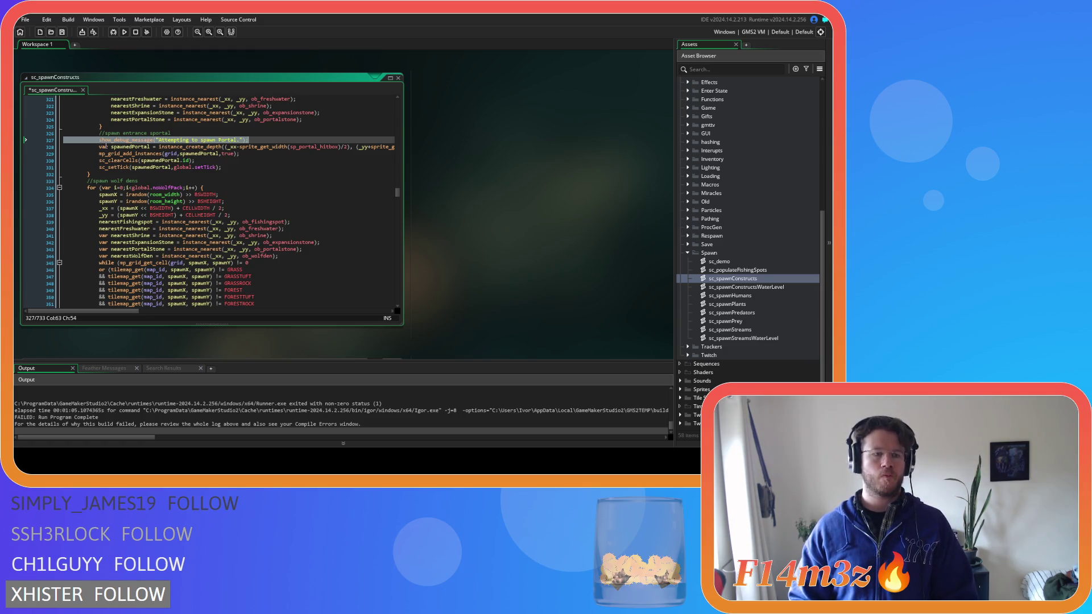
pyautogui.press('BackSpace')
# Step: Add an 'Attempting to spawn Entrance Portal.' message under the //entrance portal comment
pyautogui.scroll(13, 215, 137)
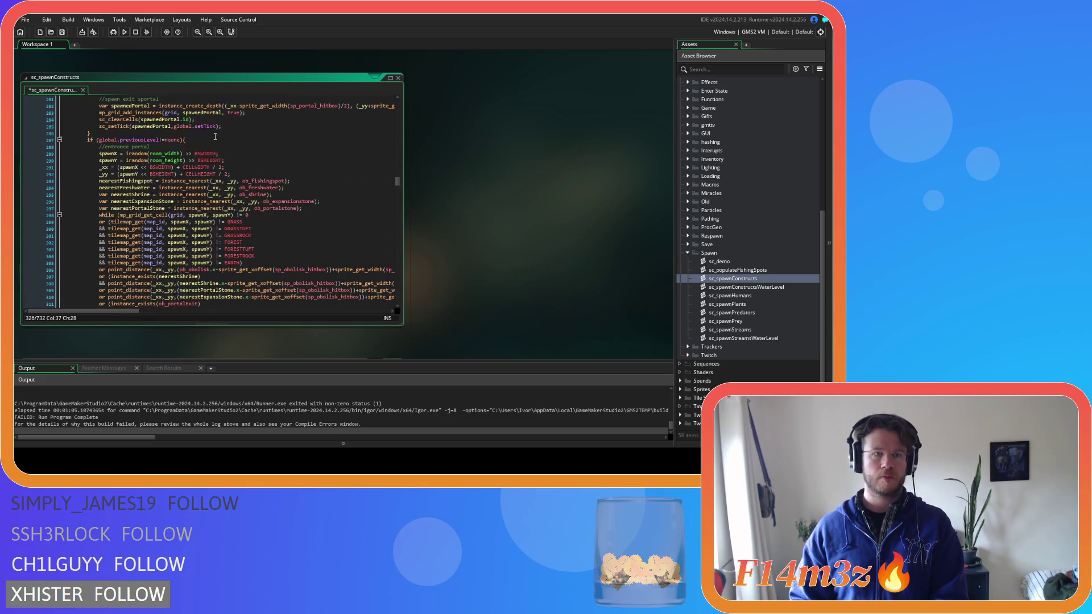
pyautogui.click(214, 144)
pyautogui.press('Return')
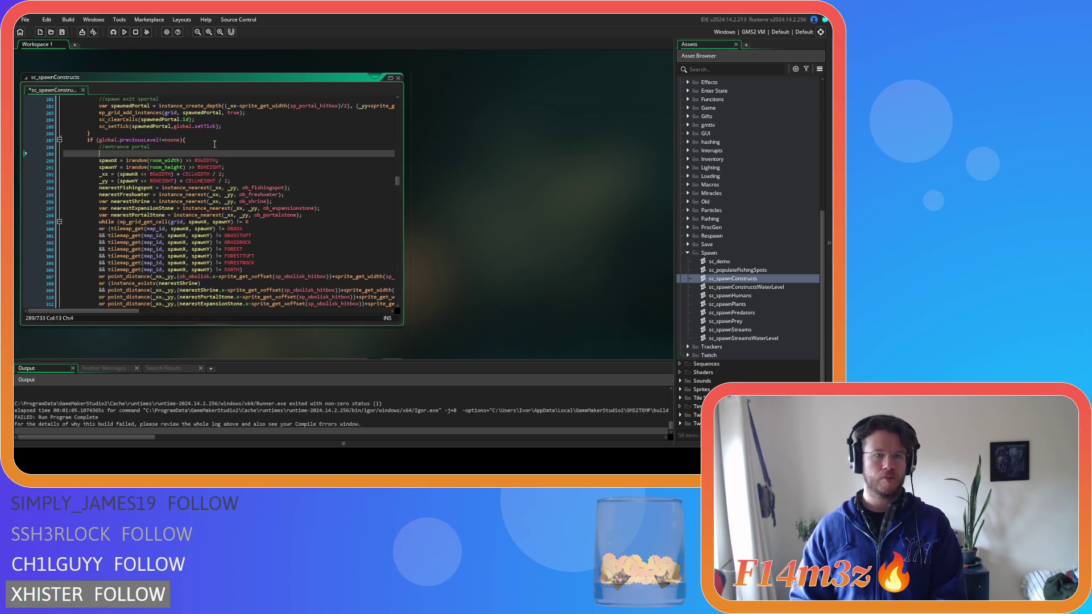
pyautogui.write('show_debug_message("Attempting to spawn Portal.");')
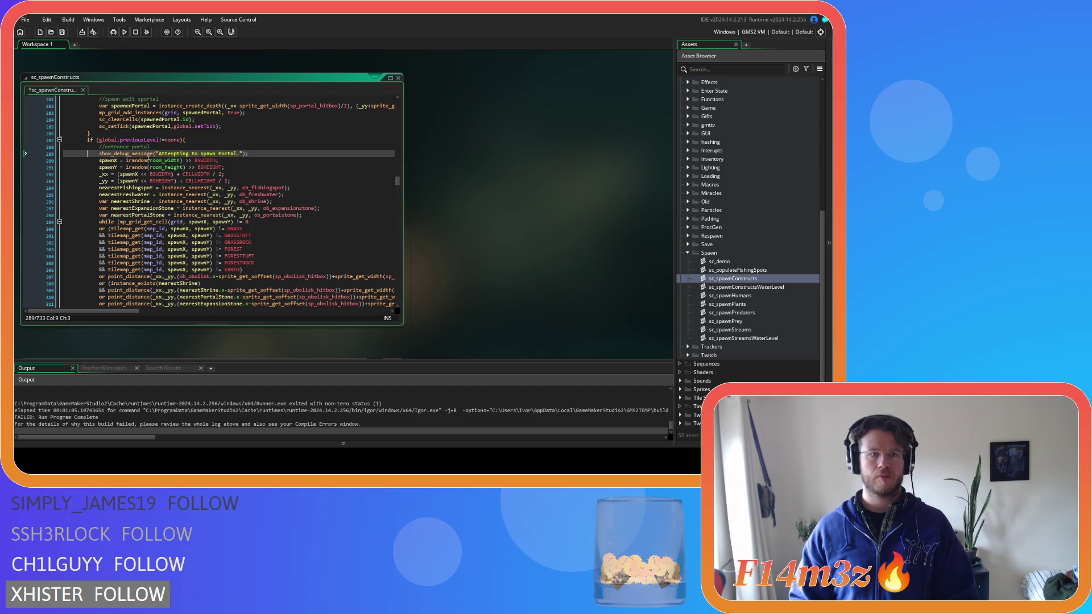
pyautogui.click(219, 153)
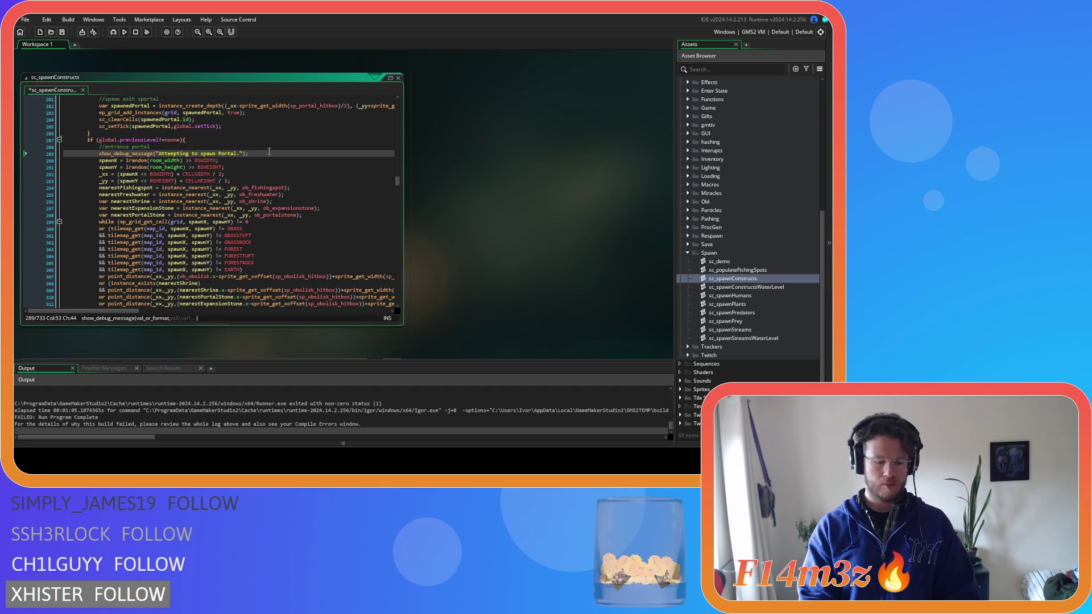
pyautogui.write('Entrance')
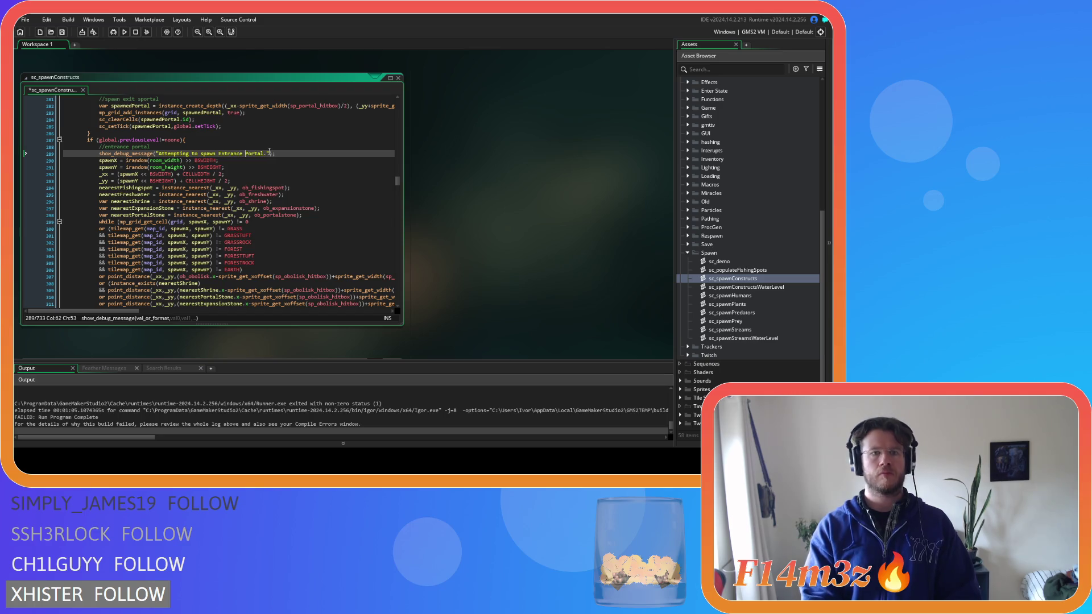
# Step: Change the exit message to 'Attempting to spawn Exit Portal.' and save the script
pyautogui.scroll(15, 296, 157)
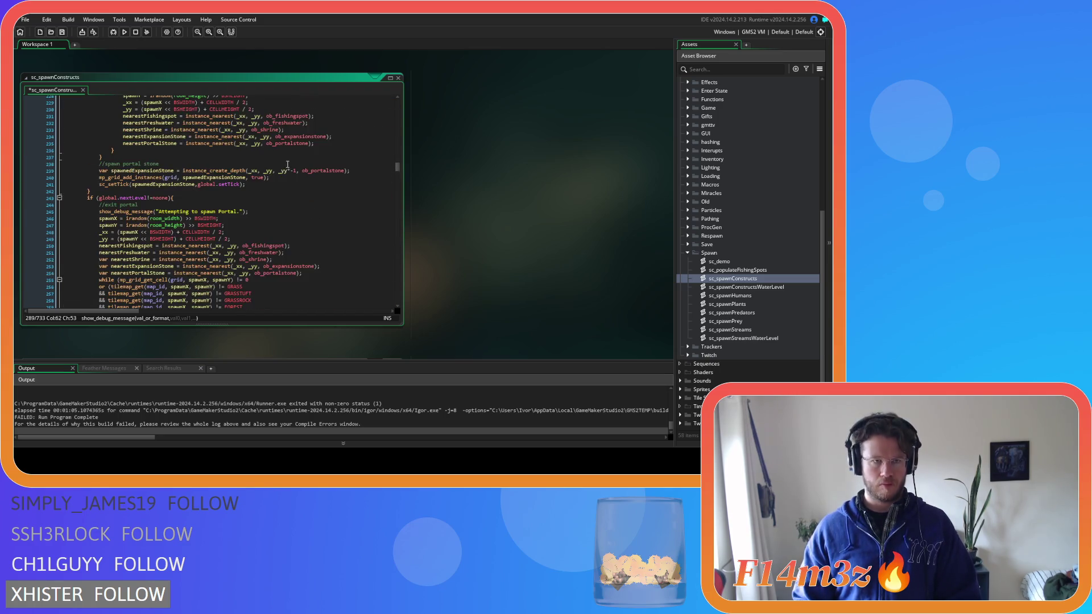
pyautogui.click(219, 211)
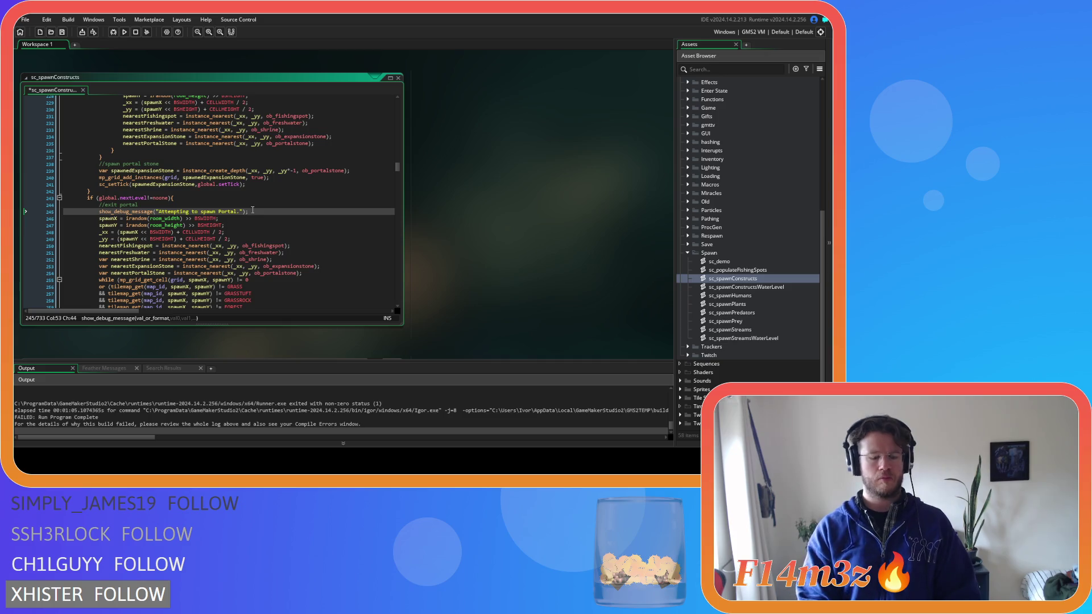
pyautogui.write('Exit')
pyautogui.hotkey('ctrl', 's')
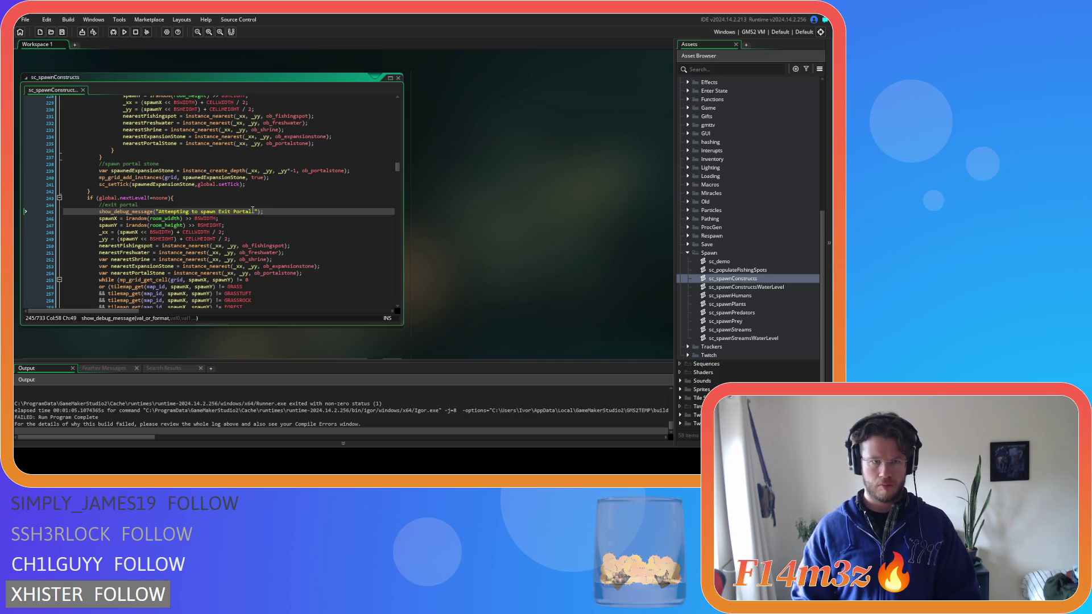
pyautogui.scroll(-20, 255, 212)
# Step: Replace the old wolf-den debug comment with a pasted debug message at the wolf dens loop start, and save
pyautogui.scroll(-4, 257, 215)
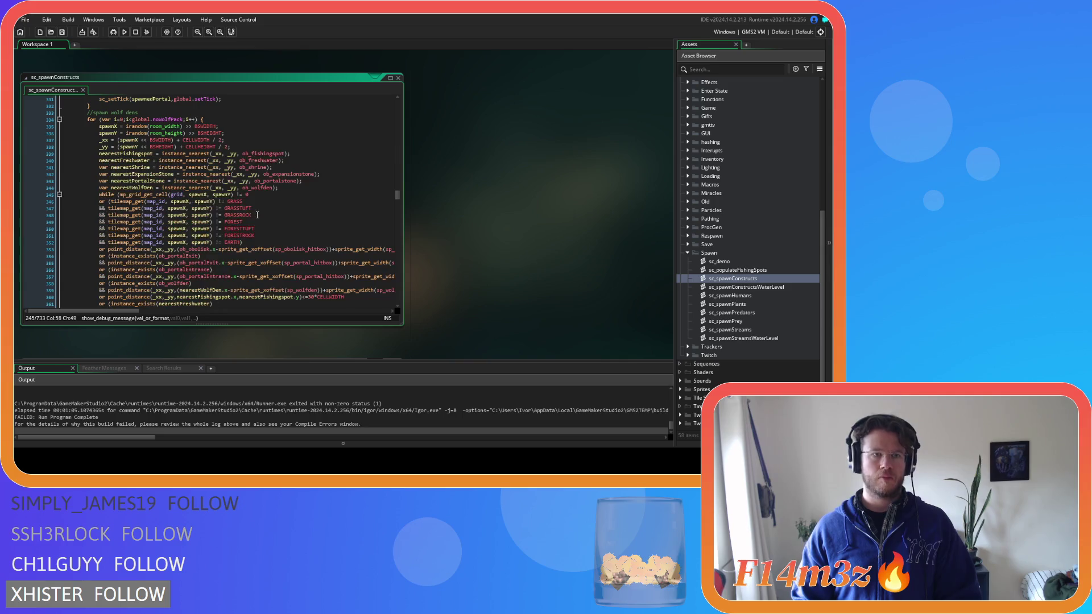
pyautogui.scroll(-7, 256, 206)
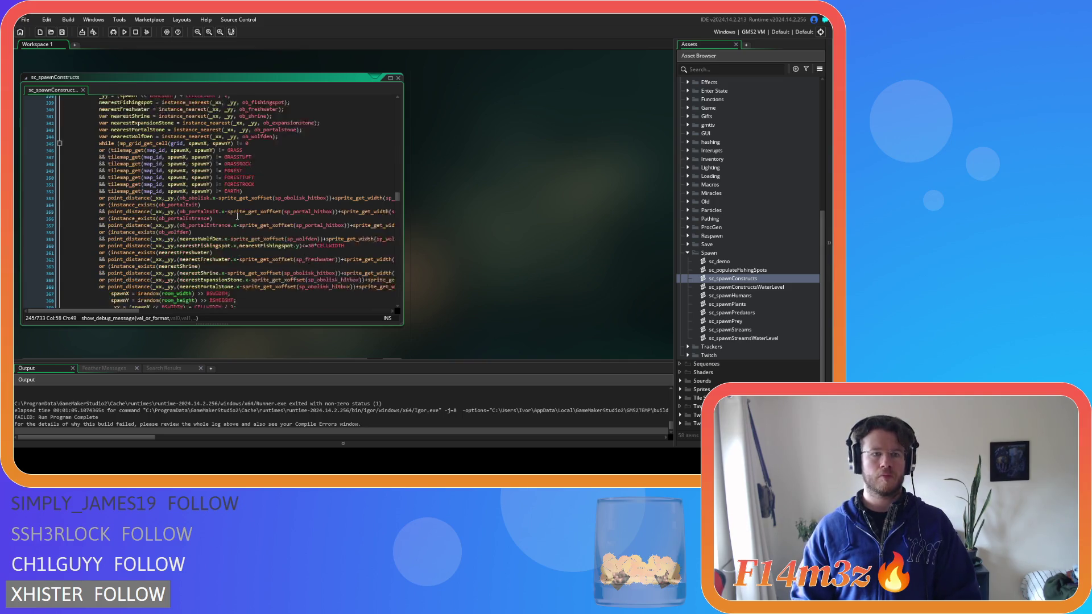
pyautogui.click(275, 273)
pyautogui.moveTo(275, 273); pyautogui.dragTo(15, 276)
pyautogui.press('BackSpace')
pyautogui.press('BackSpace')
pyautogui.press('BackSpace')
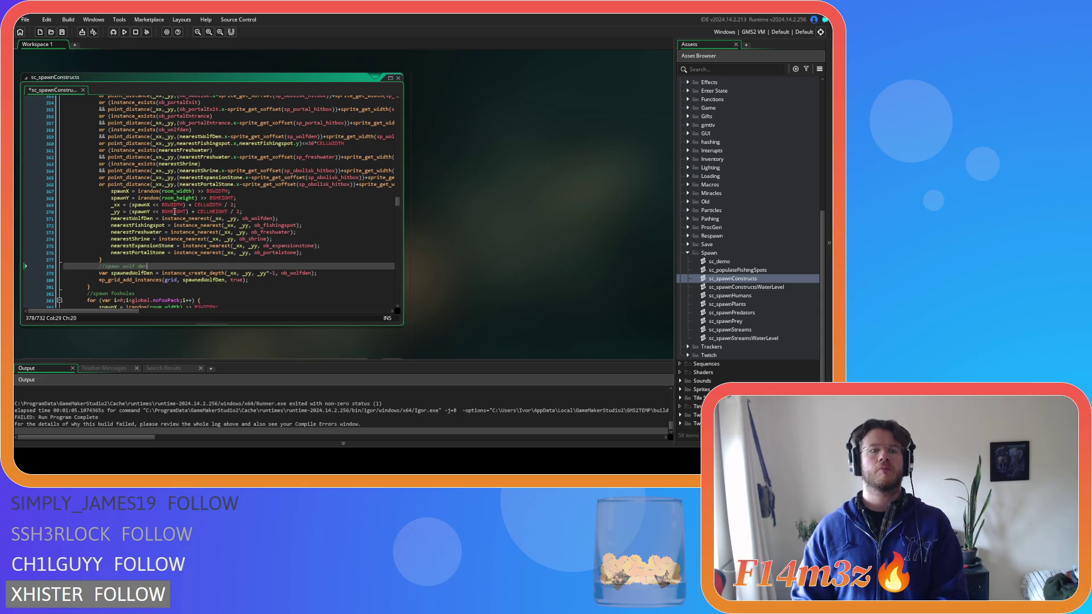
pyautogui.scroll(10, 216, 171)
pyautogui.click(217, 171)
pyautogui.press('Return')
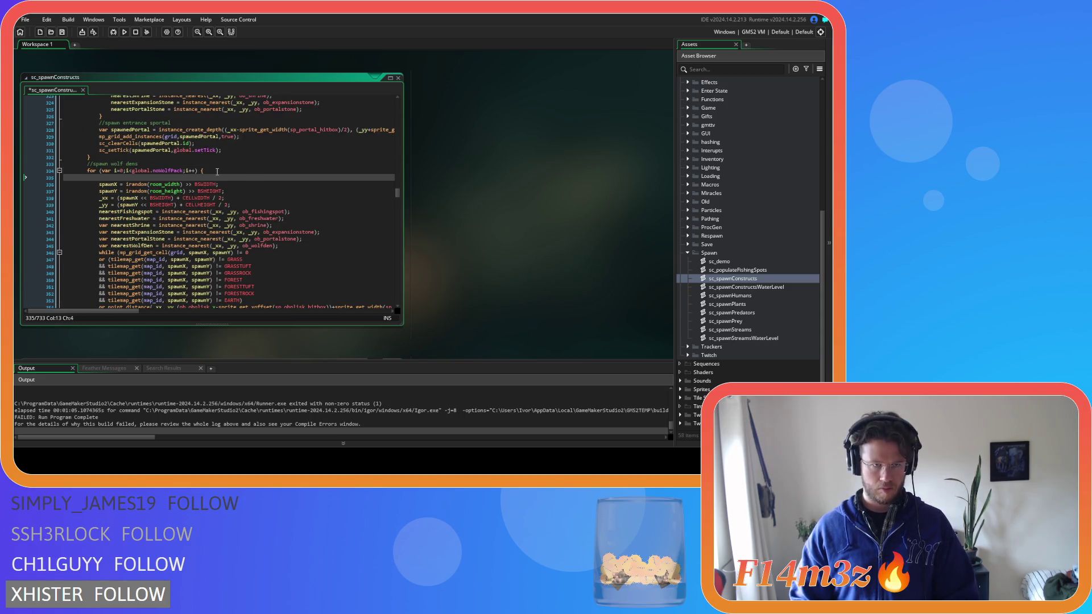
pyautogui.write('show_debug_message("Attempting to spawn Wolf Den.");')
pyautogui.hotkey('ctrl', 's')
# Step: Swap the old foxhole debug comment for the Foxhole spawn debug message in the foxholes loop, and save
pyautogui.scroll(-10, 216, 171)
pyautogui.scroll(-11, 253, 210)
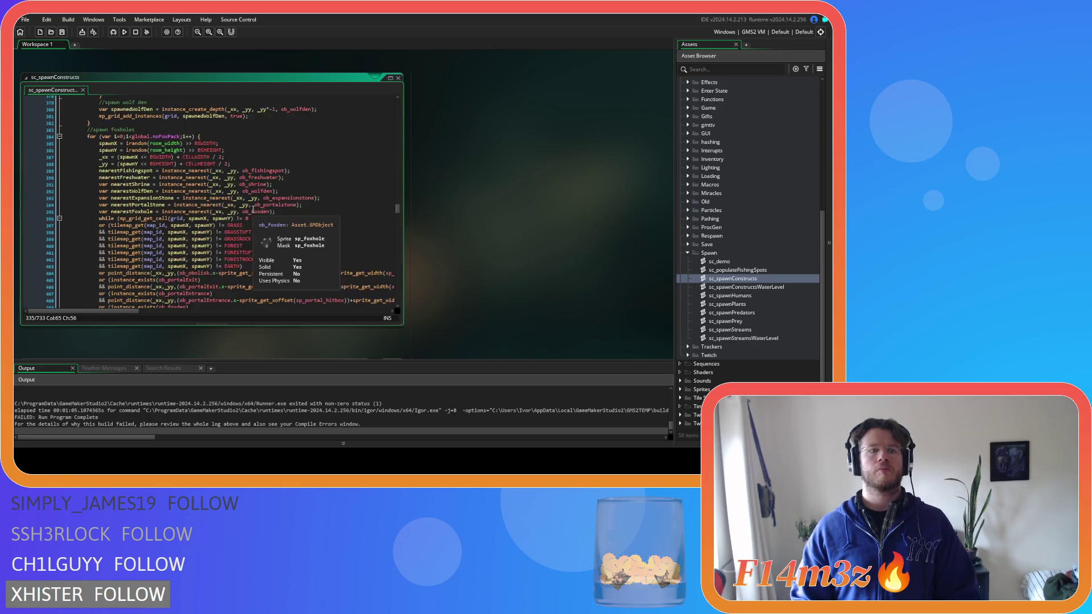
pyautogui.scroll(-11, 253, 210)
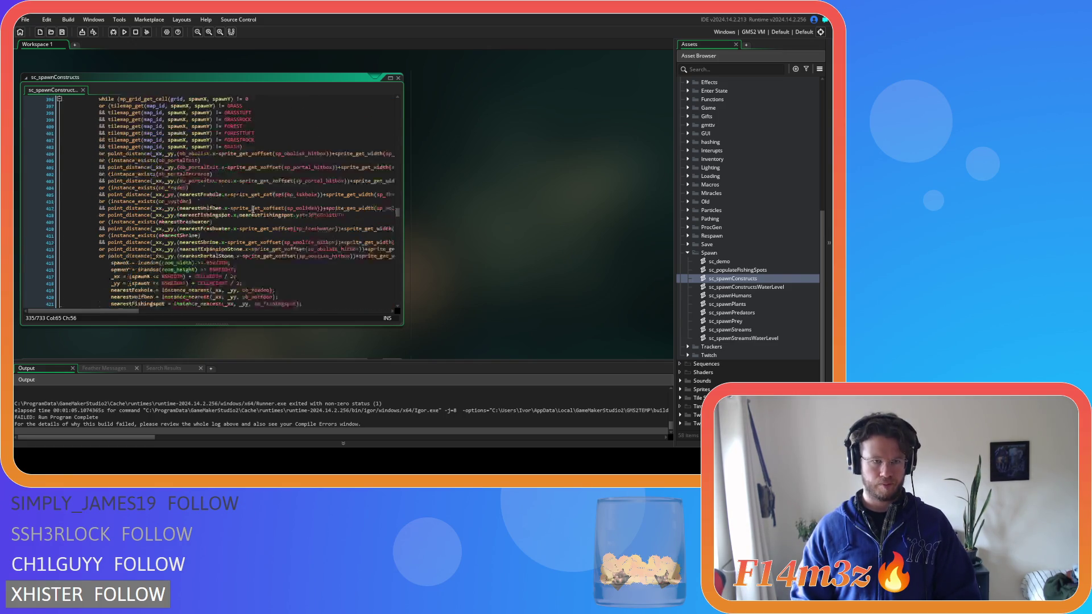
pyautogui.moveTo(264, 173); pyautogui.dragTo(57, 179)
pyautogui.press('BackSpace')
pyautogui.press('BackSpace')
pyautogui.press('BackSpace')
pyautogui.scroll(16, 125, 187)
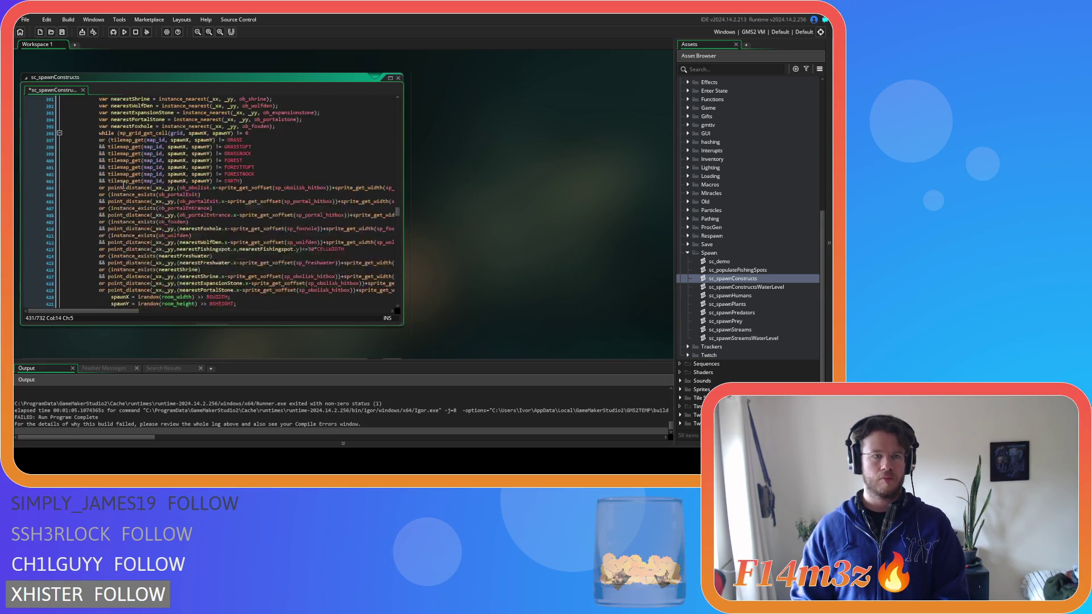
pyautogui.click(217, 187)
pyautogui.press('Return')
pyautogui.hotkey('ctrl', 'v')
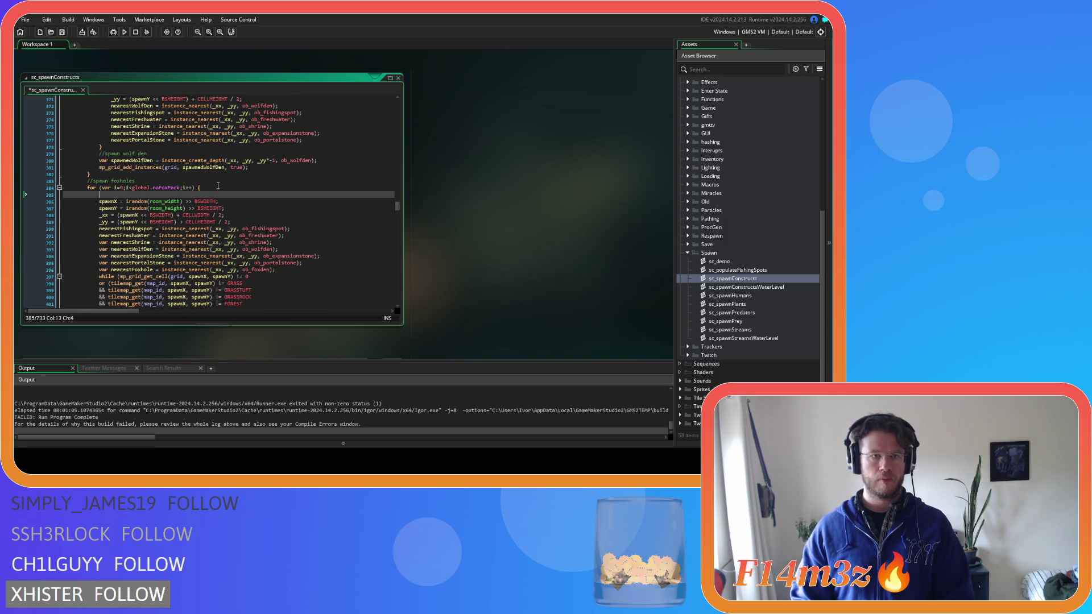
pyautogui.hotkey('ctrl', 's')
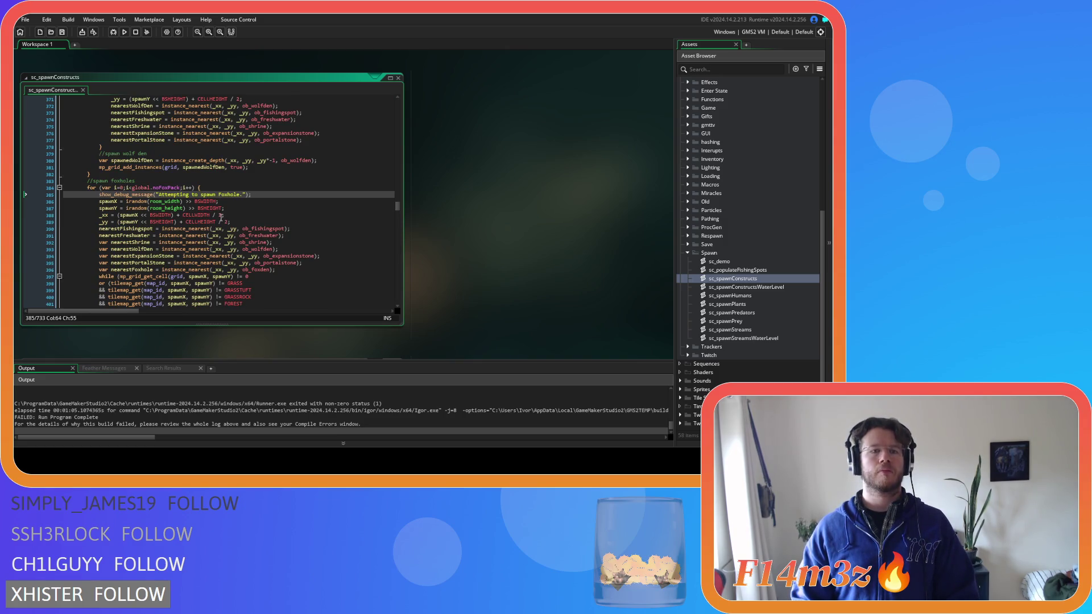
# Step: Replace the commented deer herd debug line with the Deer Herd debug message, tidy the spacing, and save
pyautogui.scroll(-19, 220, 217)
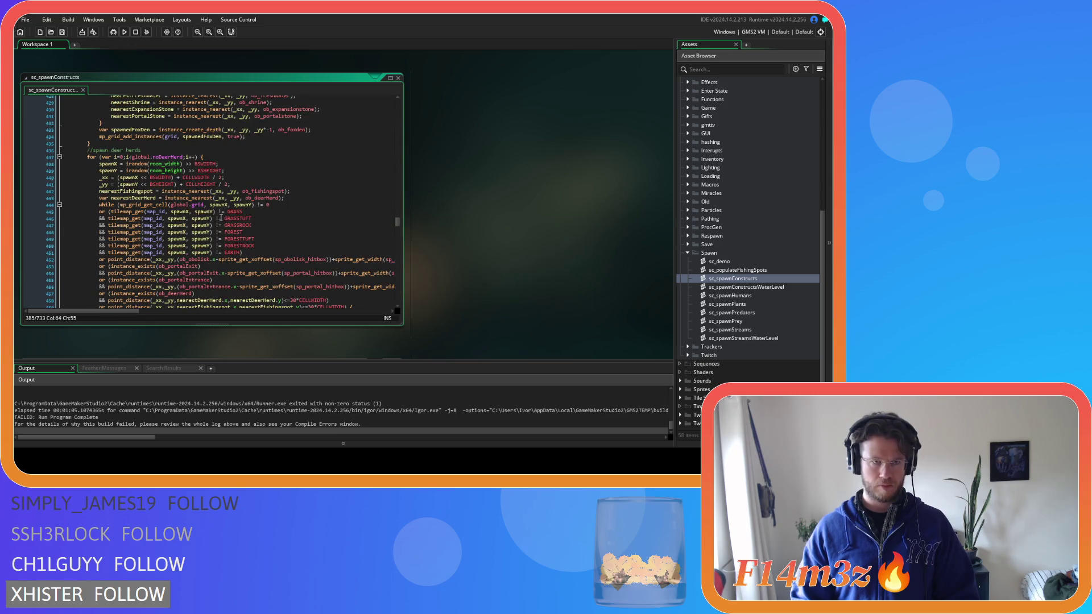
pyautogui.scroll(-8, 220, 217)
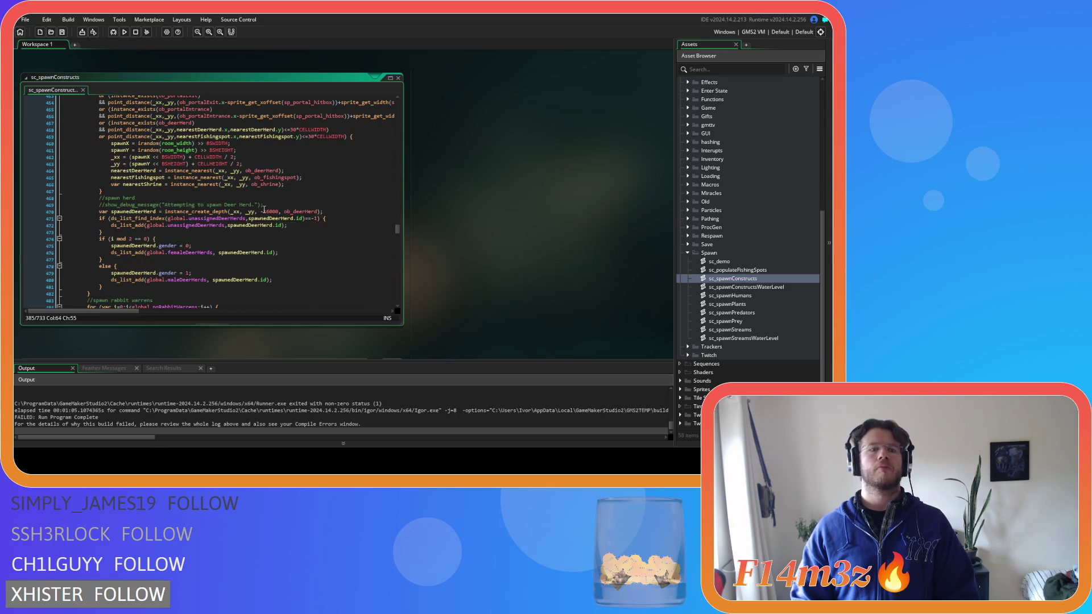
pyautogui.moveTo(263, 205); pyautogui.dragTo(66, 207)
pyautogui.press('BackSpace')
pyautogui.press('BackSpace')
pyautogui.press('BackSpace')
pyautogui.scroll(12, 221, 222)
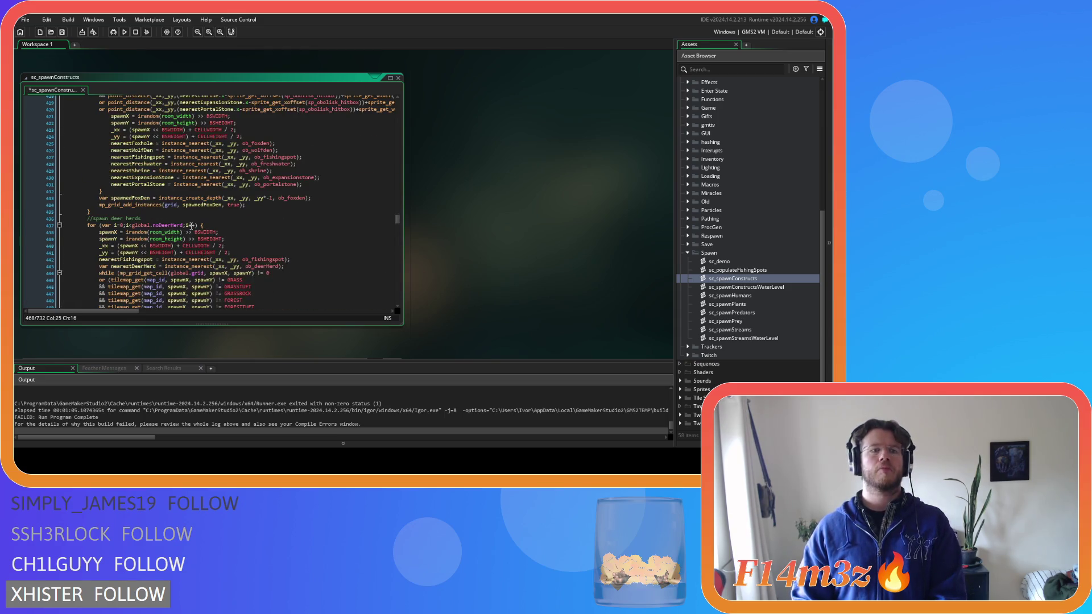
pyautogui.click(226, 225)
pyautogui.press('Return')
pyautogui.write('show_debug_message("Attempting to spawn Deer Herd.");')
pyautogui.press('Up')
pyautogui.press('Left')
pyautogui.press('BackSpace')
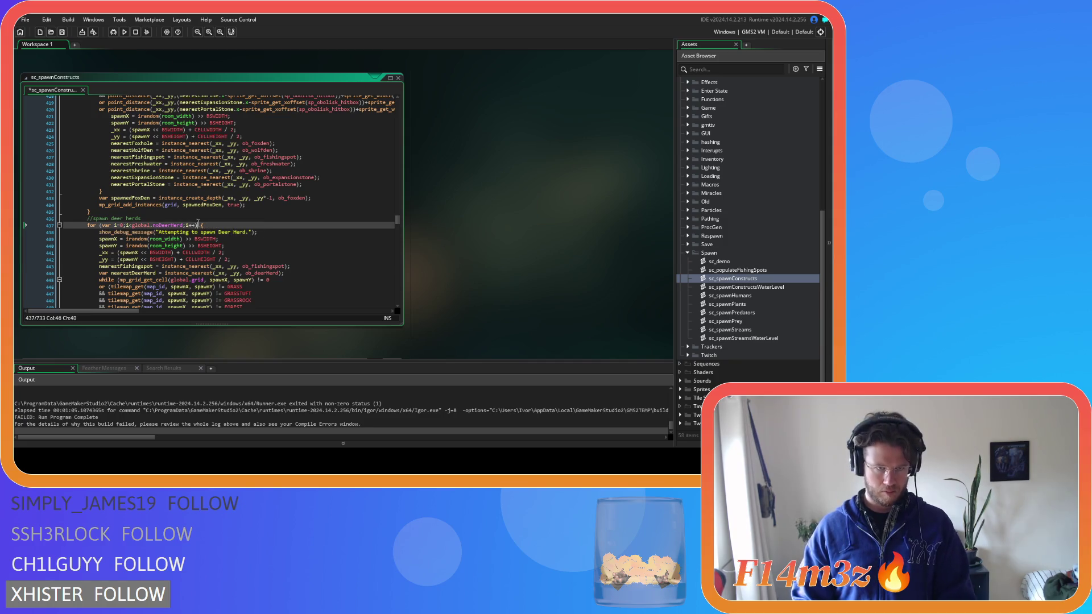
pyautogui.press('Right')
pyautogui.hotkey('ctrl', 's')
# Step: Delete the leftover warren comment and open the rabbit warren loop with show_debug_message("Attempting to spawn Rabbit Warren."), then save
pyautogui.scroll(-9, 254, 239)
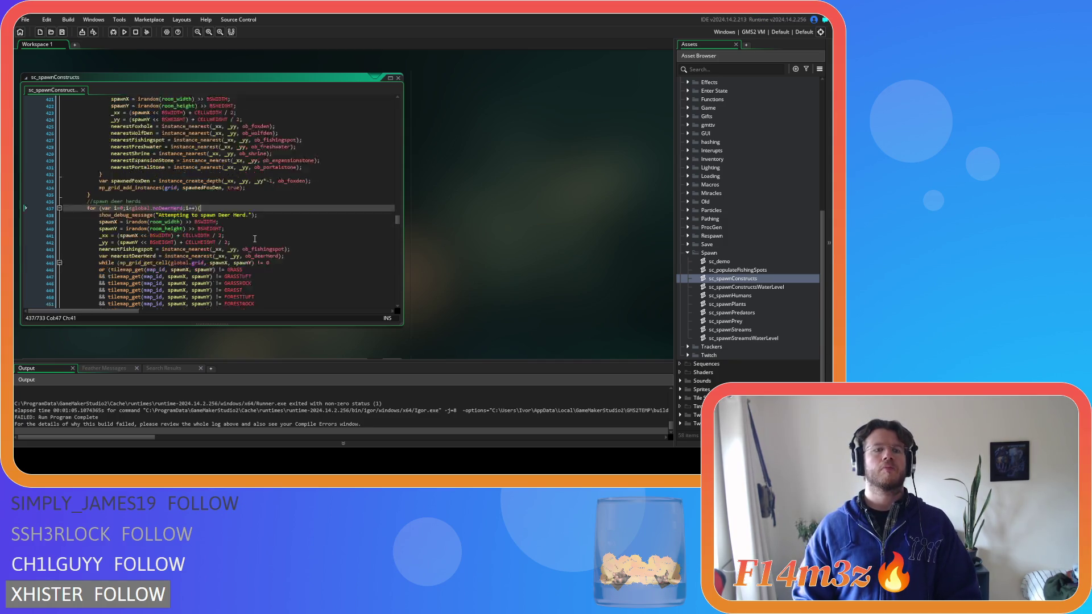
pyautogui.scroll(-16, 254, 238)
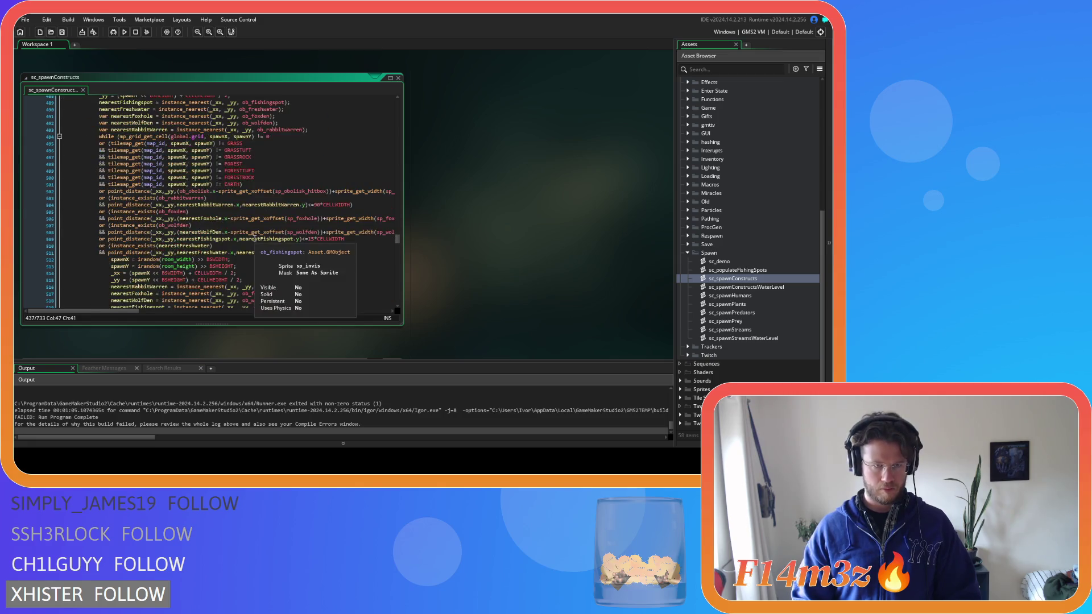
pyautogui.scroll(-3, 247, 235)
pyautogui.moveTo(275, 215); pyautogui.dragTo(112, 219)
pyautogui.press('BackSpace')
pyautogui.press('BackSpace')
pyautogui.press('BackSpace')
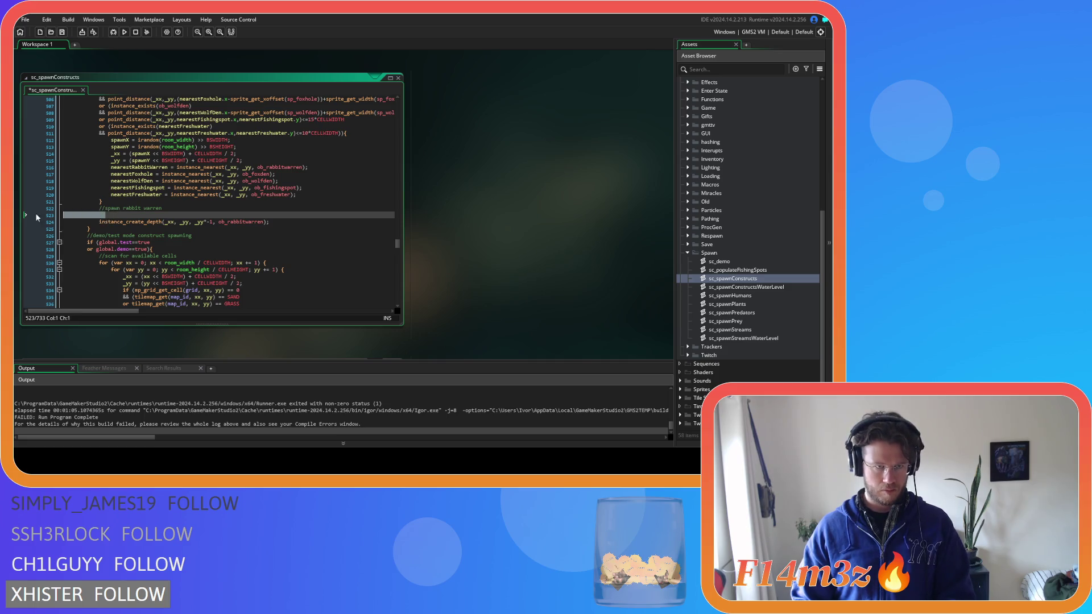
pyautogui.scroll(3, 132, 215)
pyautogui.scroll(12, 131, 215)
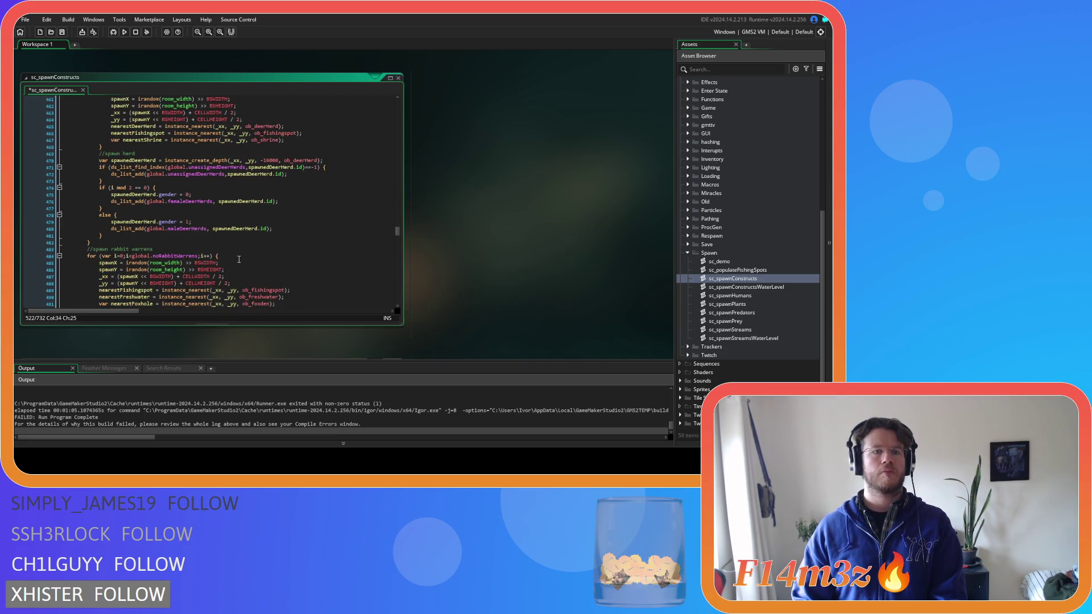
pyautogui.click(238, 256)
pyautogui.press('Return')
pyautogui.write('show_debug_message("Attempting to spawn Rabbit Warren.");')
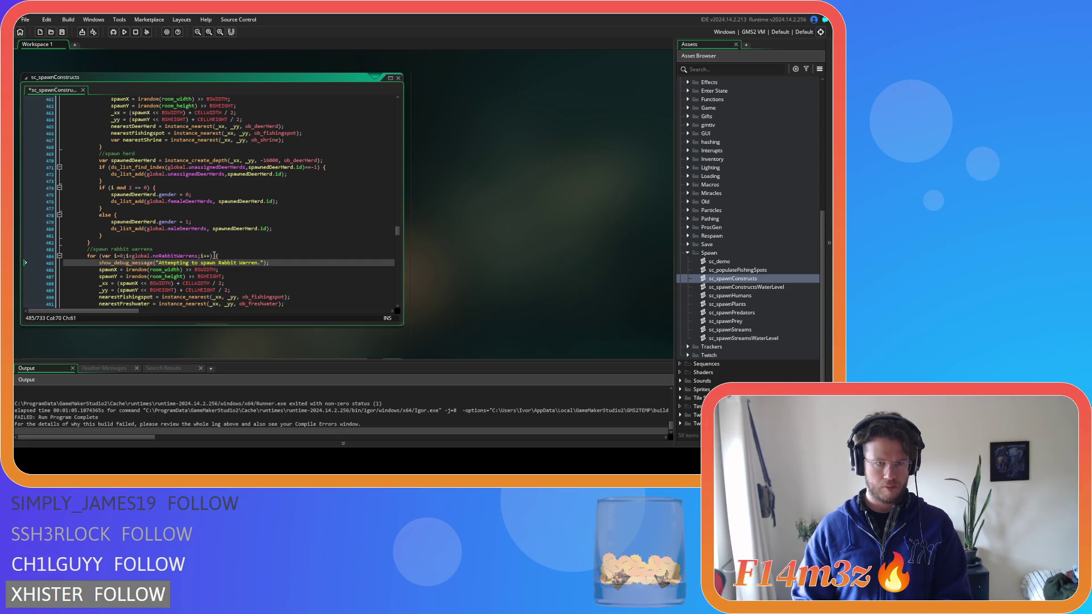
pyautogui.click(228, 256)
pyautogui.hotkey('ctrl', 's')
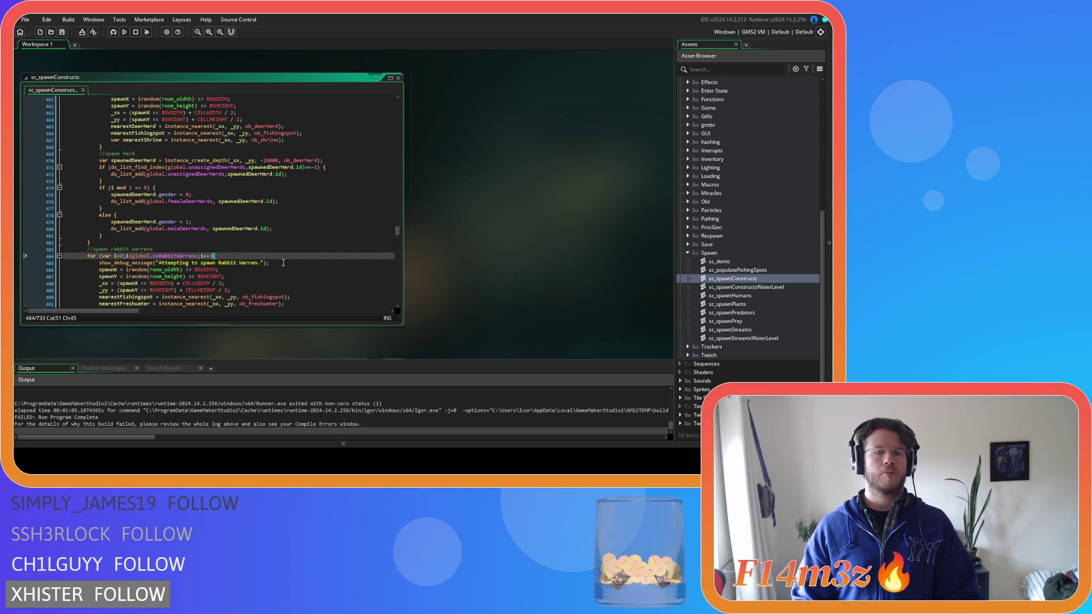
pyautogui.click(288, 262)
pyautogui.scroll(-20, 287, 263)
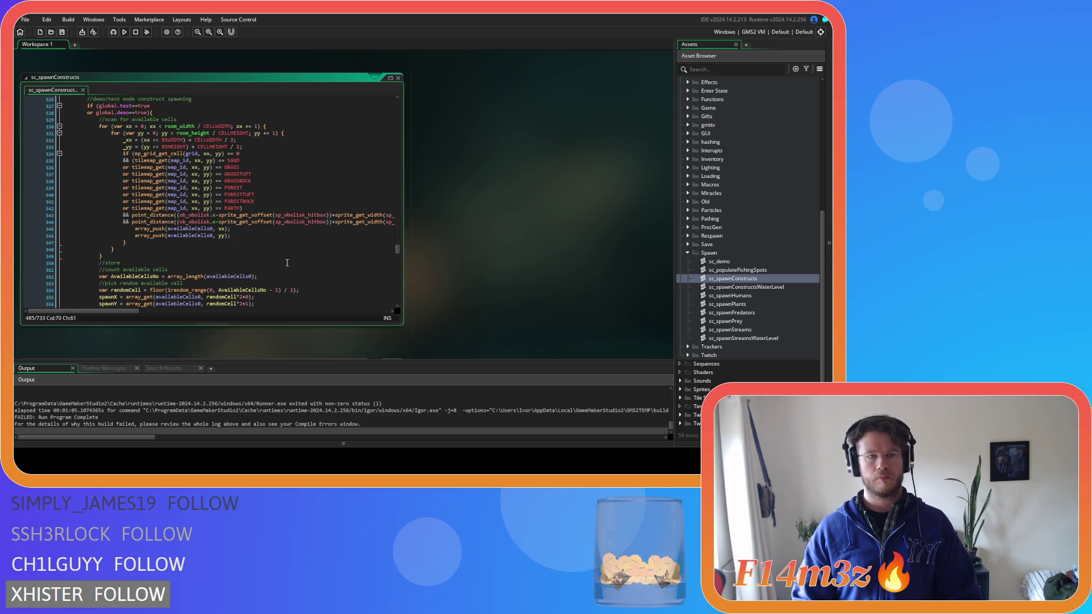
# Step: Remove the old store debug comment and add show_debug_message("Attempting to spawn Store.") under //store, then save
pyautogui.scroll(-3, 288, 262)
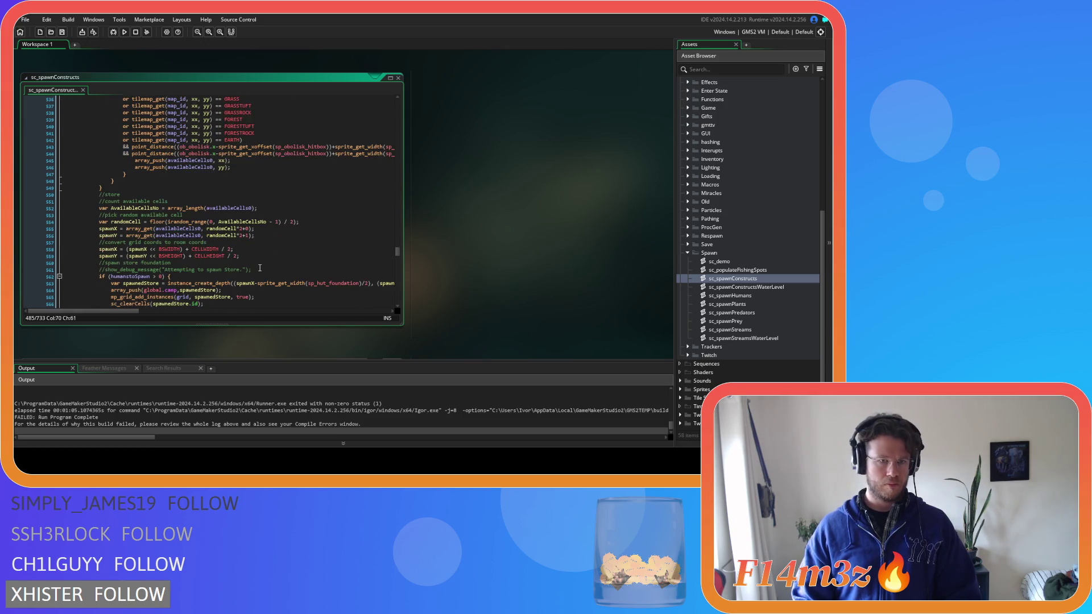
pyautogui.moveTo(260, 269); pyautogui.dragTo(108, 274)
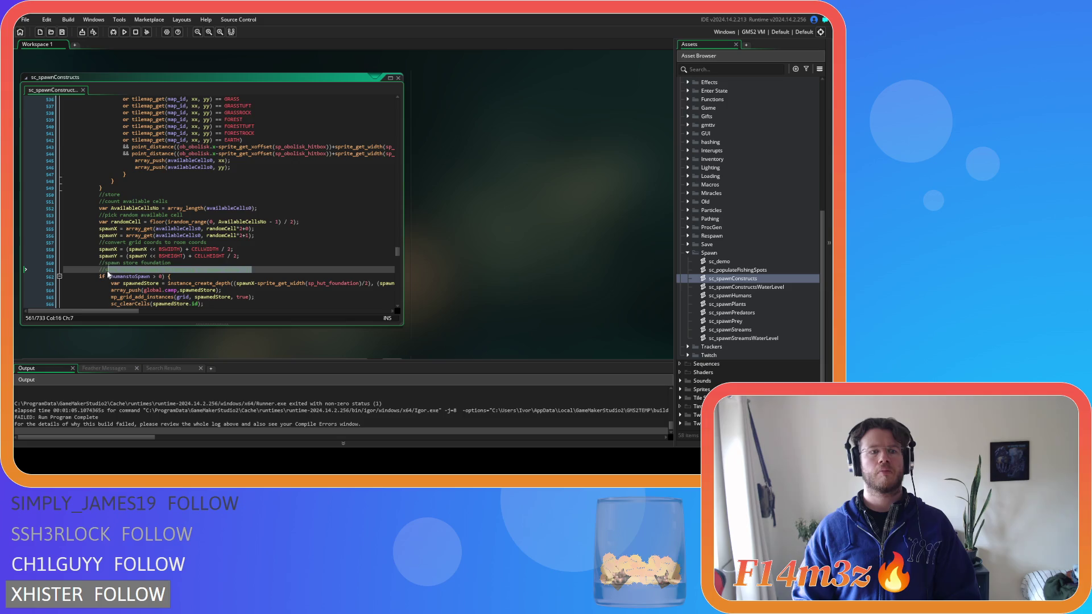
pyautogui.press('BackSpace')
pyautogui.press('BackSpace')
pyautogui.press('BackSpace')
pyautogui.scroll(3, 119, 265)
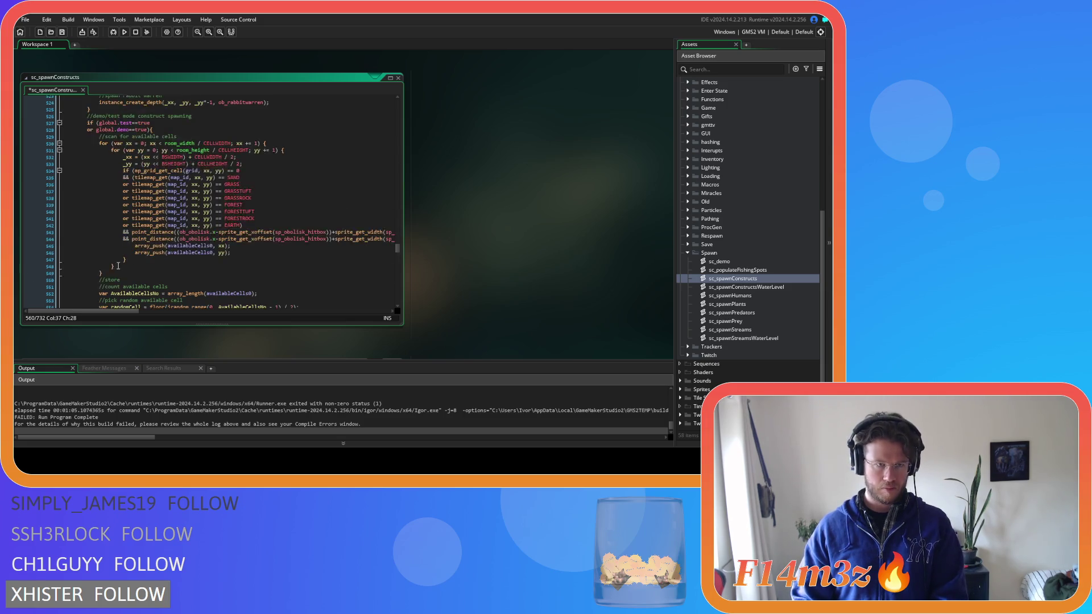
pyautogui.scroll(3, 118, 265)
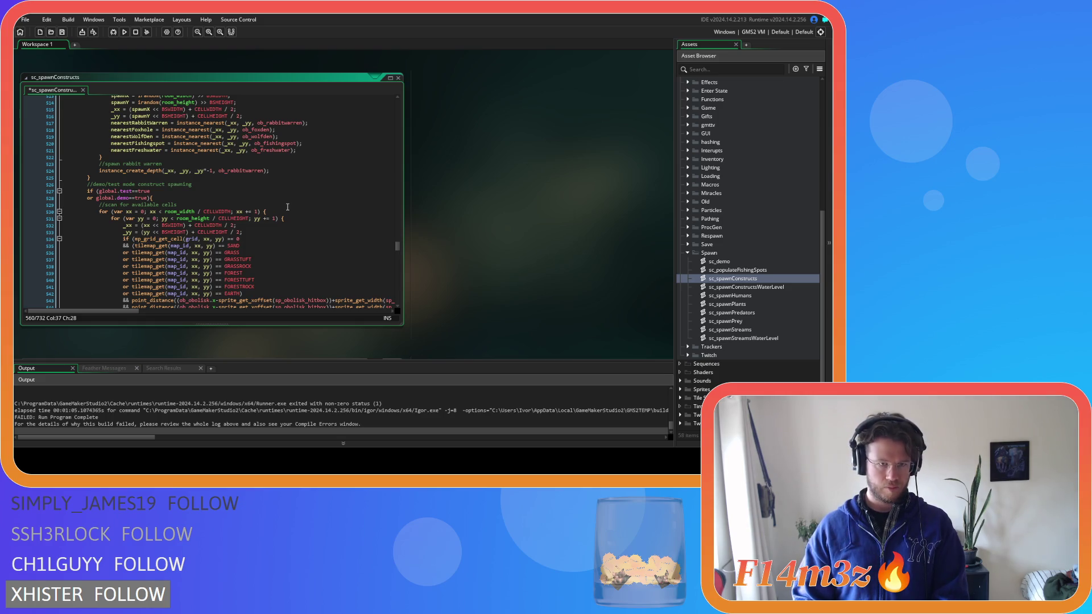
pyautogui.scroll(-6, 287, 207)
pyautogui.scroll(-2, 284, 203)
pyautogui.press('End')
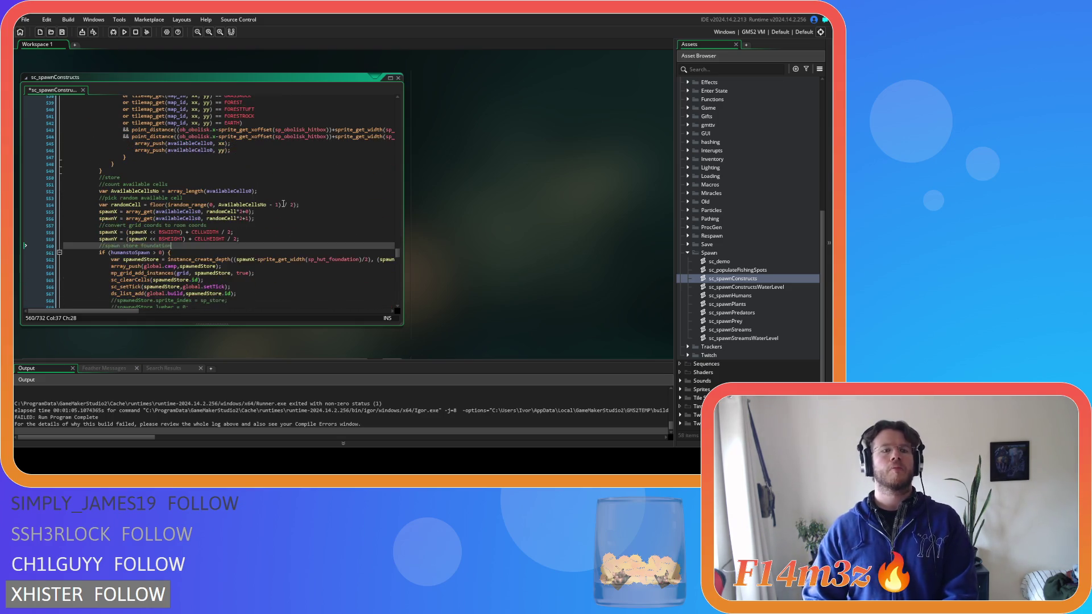
pyautogui.scroll(-2, 281, 206)
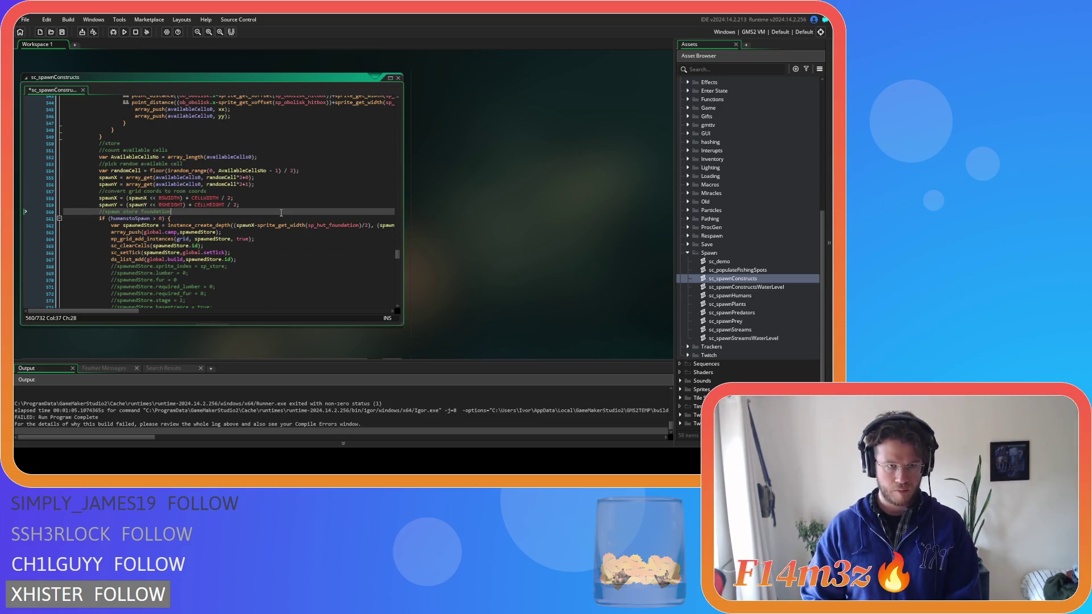
pyautogui.scroll(-3, 281, 211)
pyautogui.scroll(3, 280, 212)
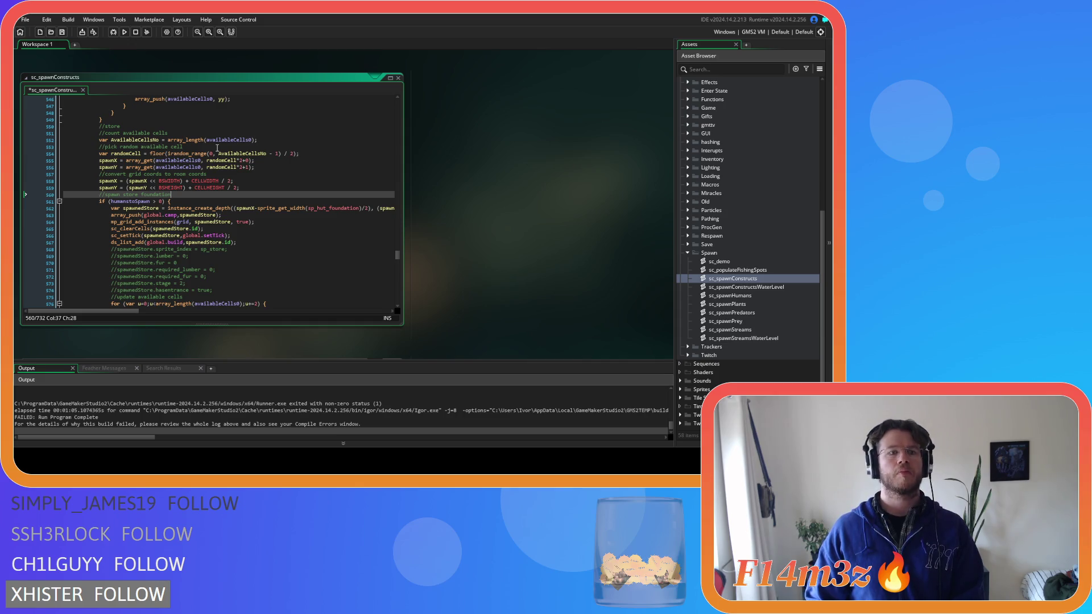
pyautogui.scroll(-3, 218, 148)
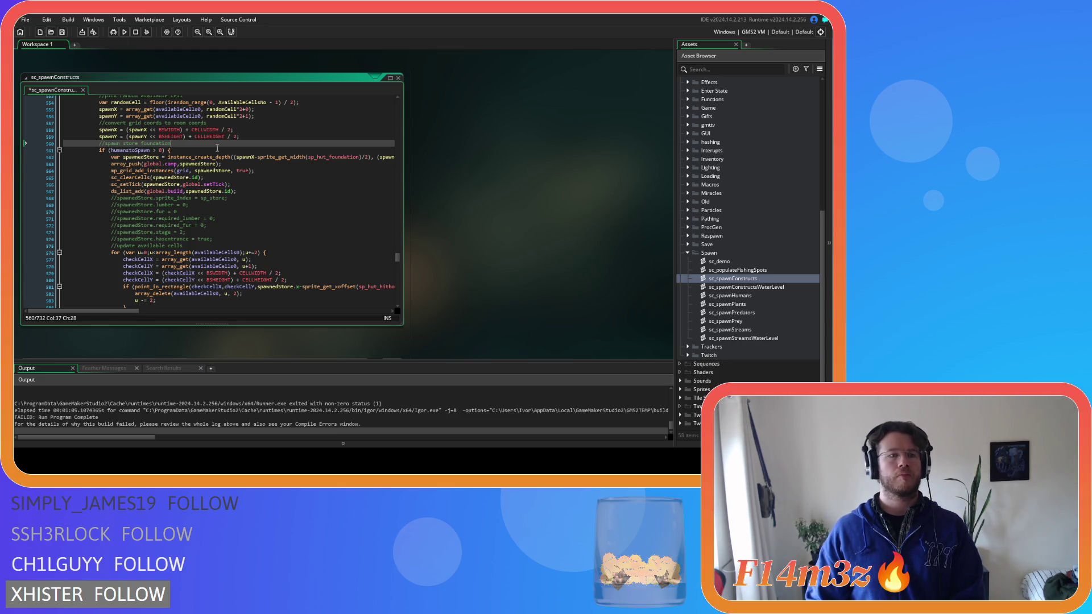
pyautogui.scroll(-2, 218, 147)
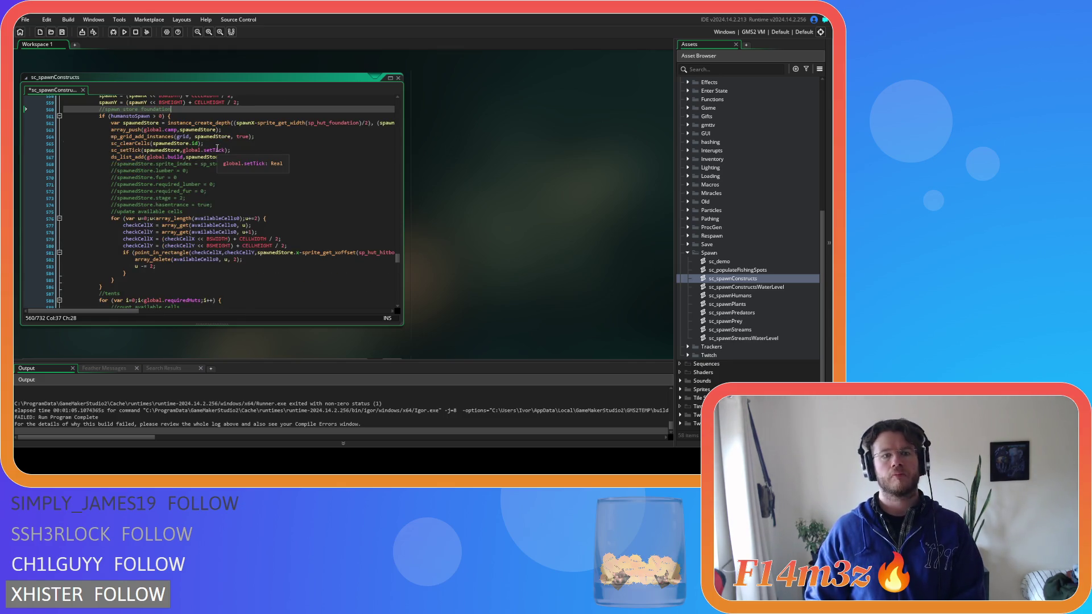
pyautogui.scroll(5, 218, 147)
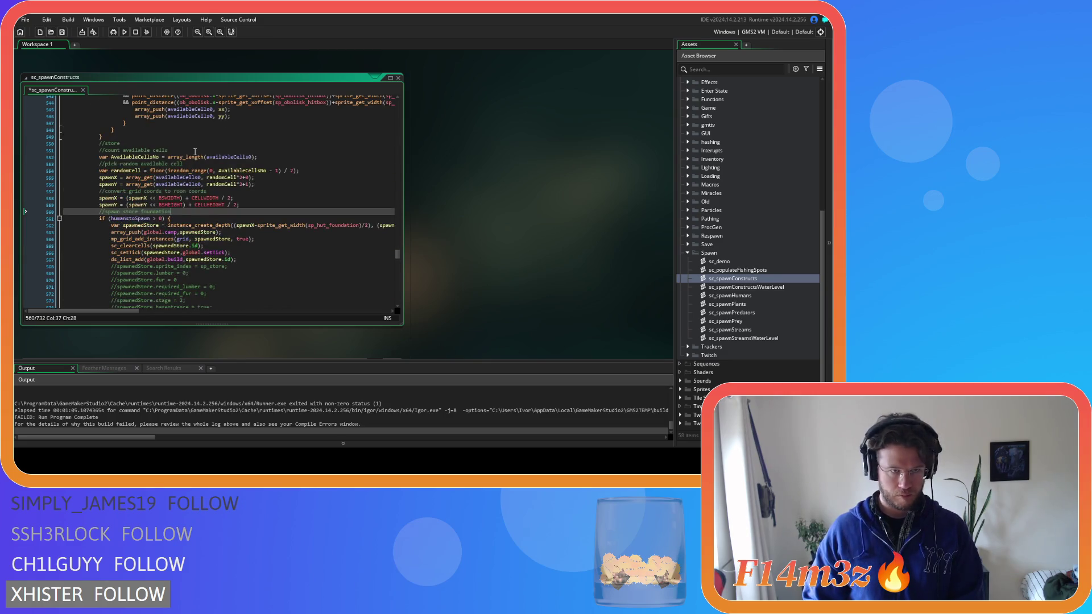
pyautogui.click(181, 144)
pyautogui.press('Return')
pyautogui.write('show_debug_message("Attempting to spawn Store.");')
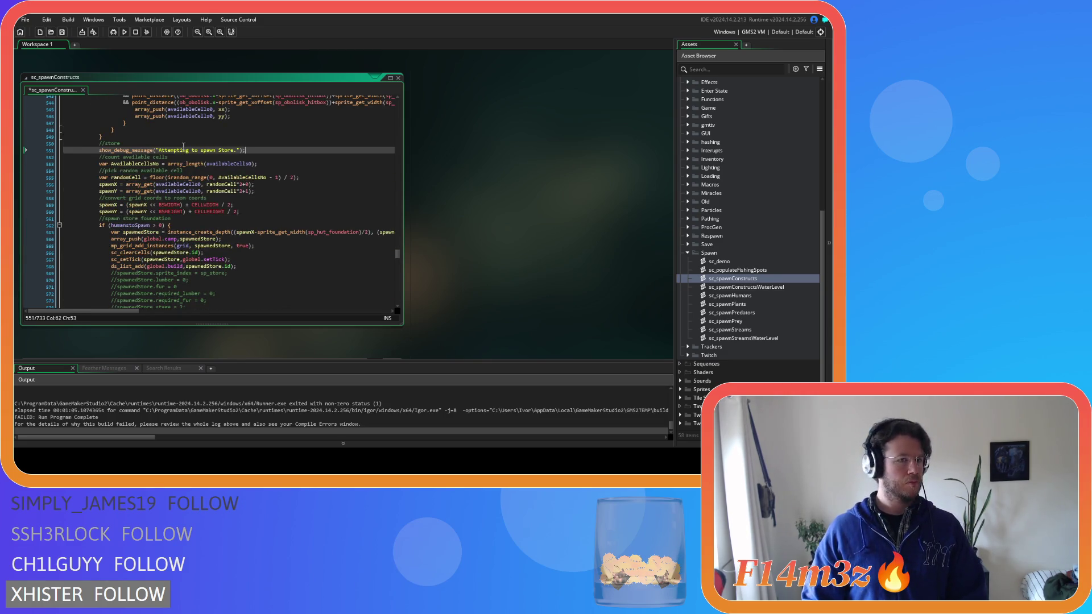
pyautogui.hotkey('ctrl', 's')
# Step: Delete the commented-out tent (Hut) debug text
pyautogui.scroll(-10, 236, 157)
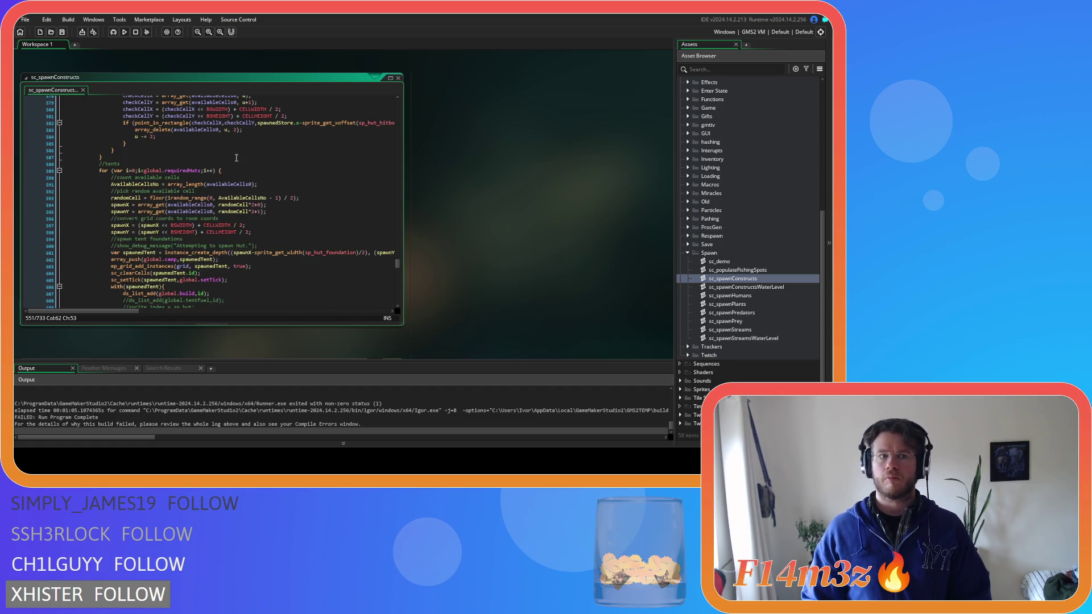
pyautogui.scroll(-2, 236, 158)
pyautogui.scroll(-4, 236, 157)
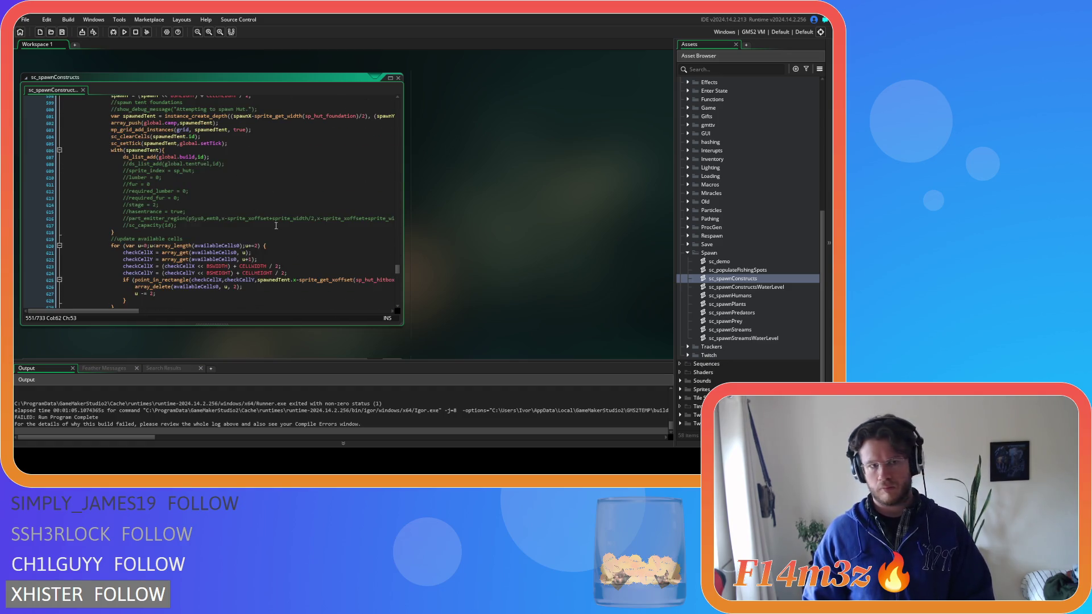
pyautogui.scroll(-3, 276, 226)
pyautogui.scroll(8, 277, 226)
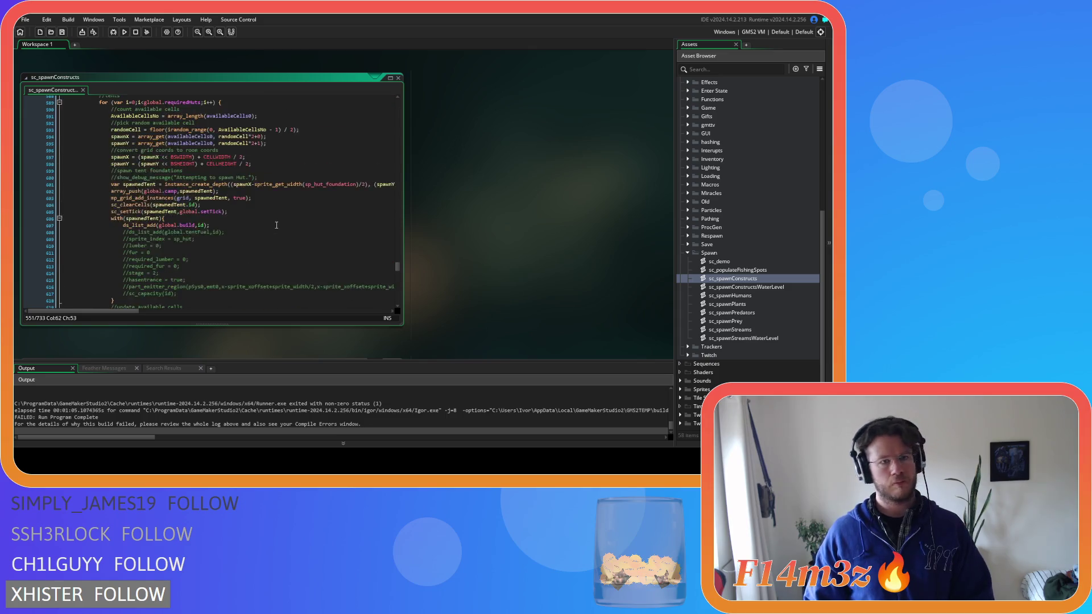
pyautogui.moveTo(274, 213); pyautogui.dragTo(121, 214)
pyautogui.press('BackSpace')
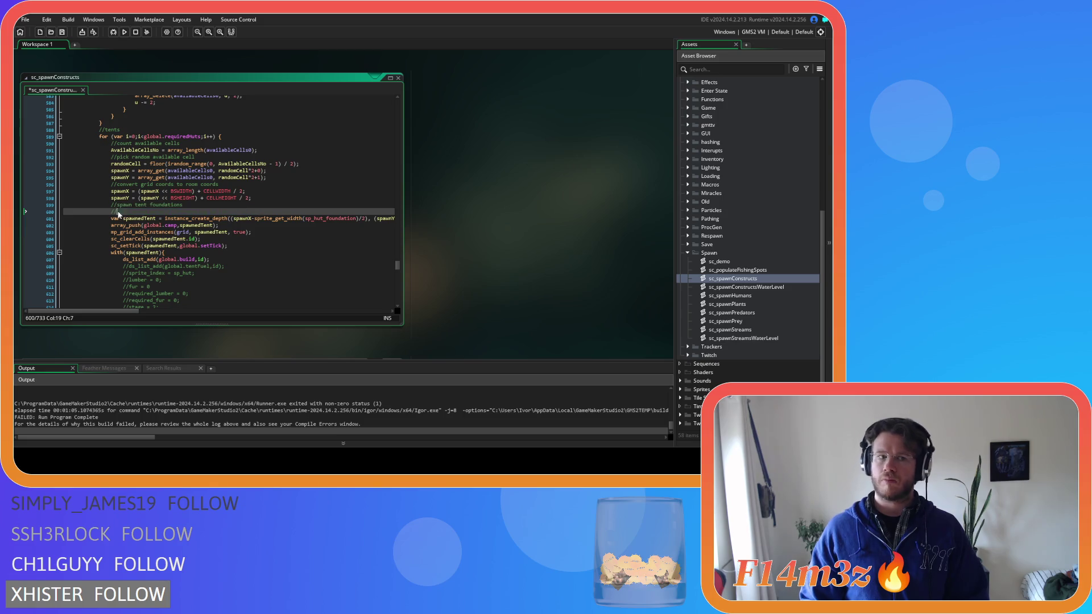